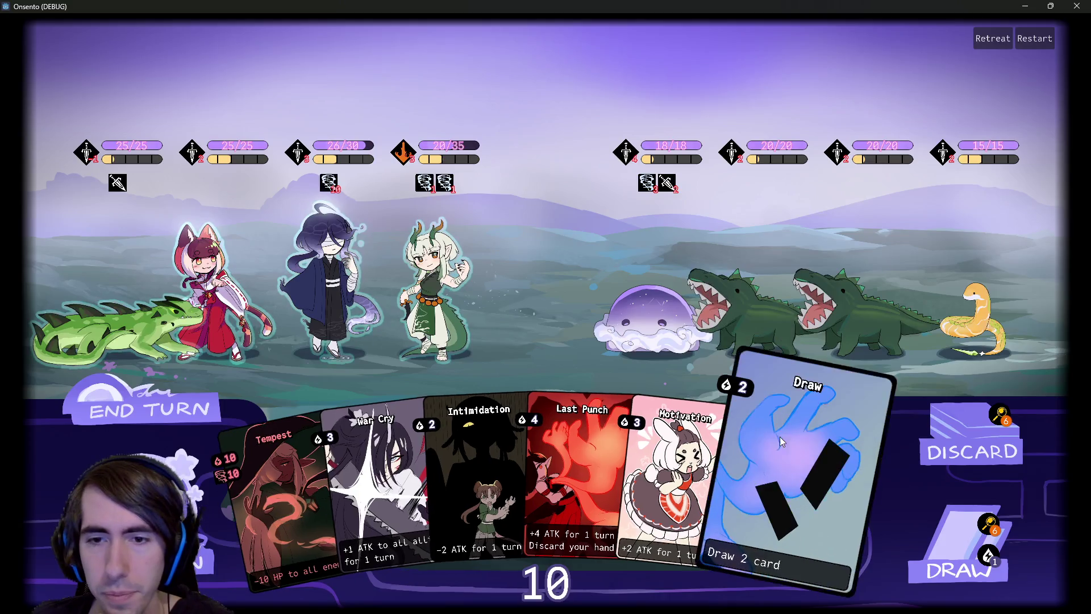
# Play Draw and Breath of Mana on the dragon girl, draw two more cards, then end the turn
pyautogui.moveTo(757, 427); pyautogui.dragTo(574, 304)
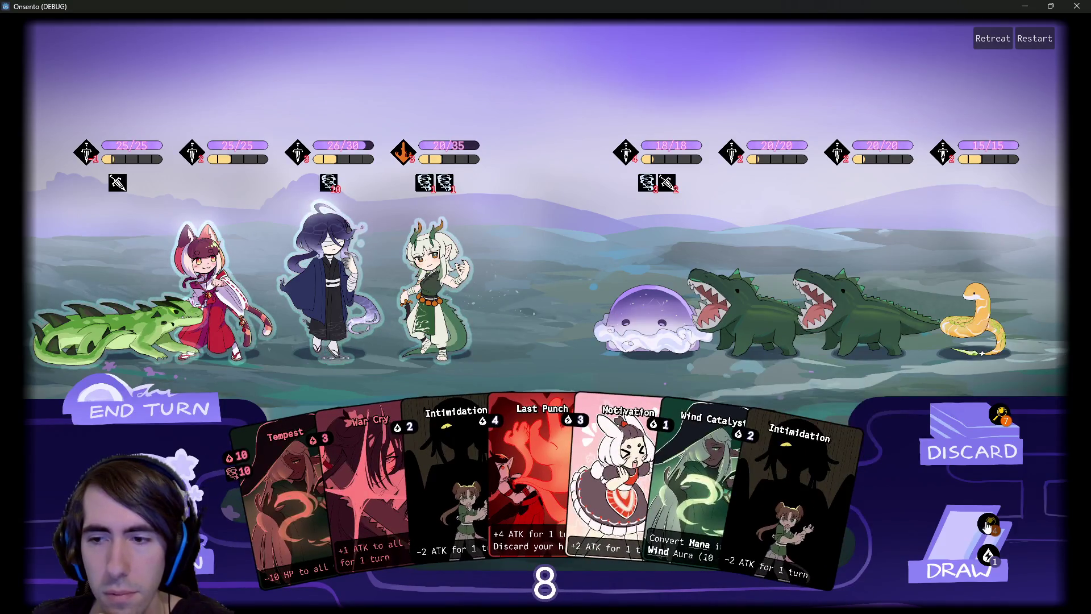
pyautogui.click(938, 532)
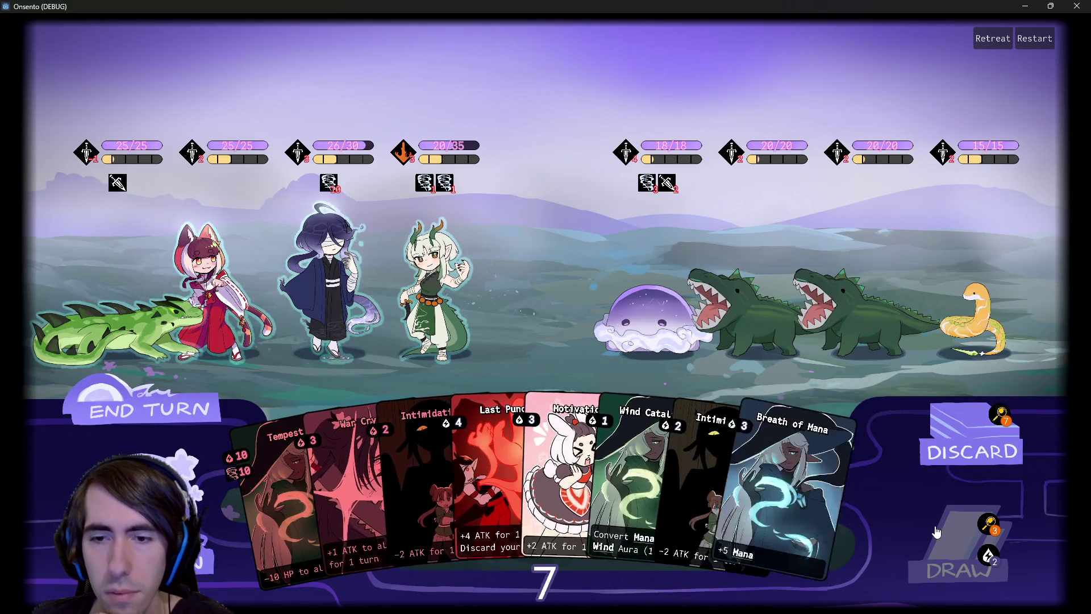
pyautogui.moveTo(804, 487)
pyautogui.mouseDown()
pyautogui.moveTo(524, 292)
pyautogui.moveTo(462, 266)
pyautogui.mouseUp()
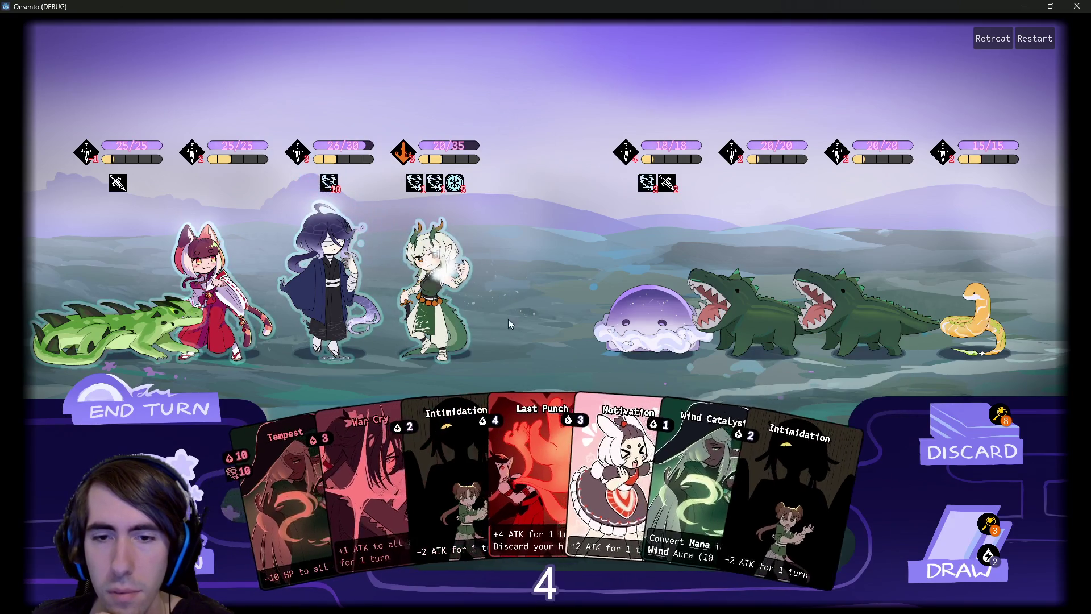
pyautogui.click(980, 539)
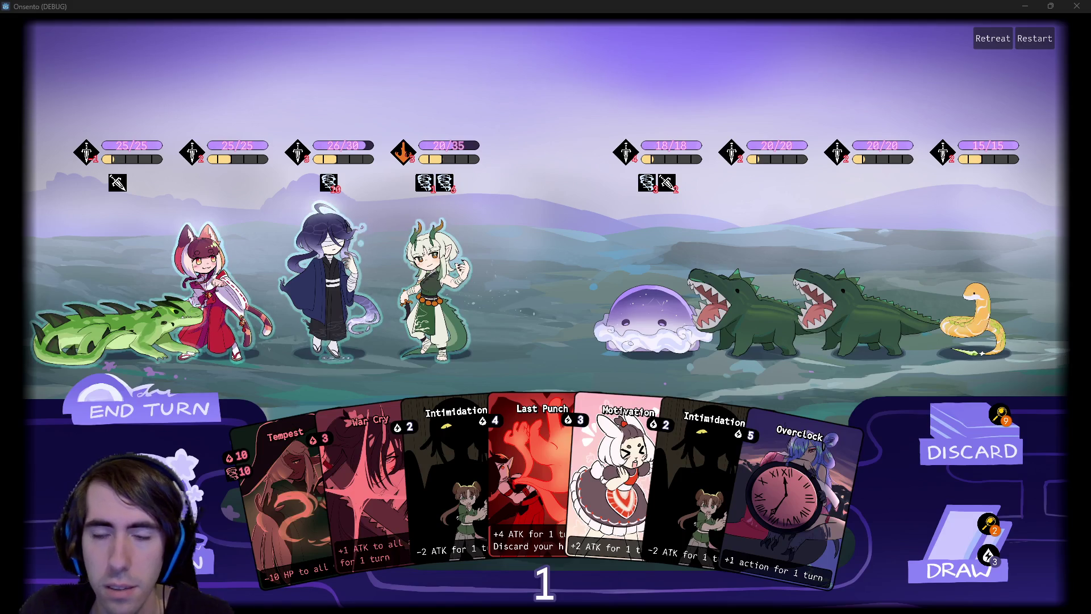
pyautogui.click(161, 409)
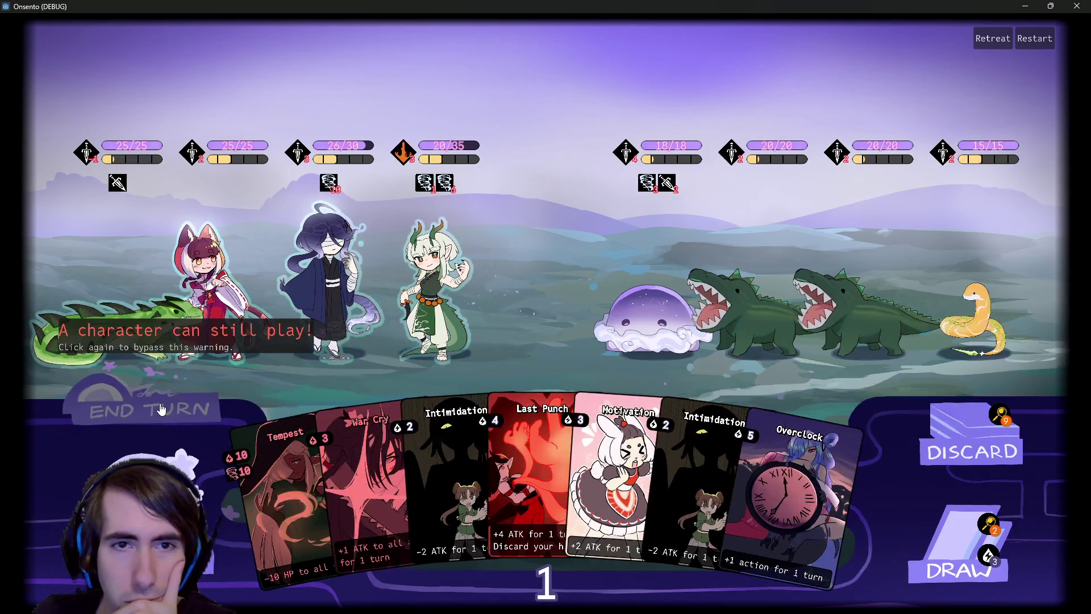
pyautogui.click(161, 409)
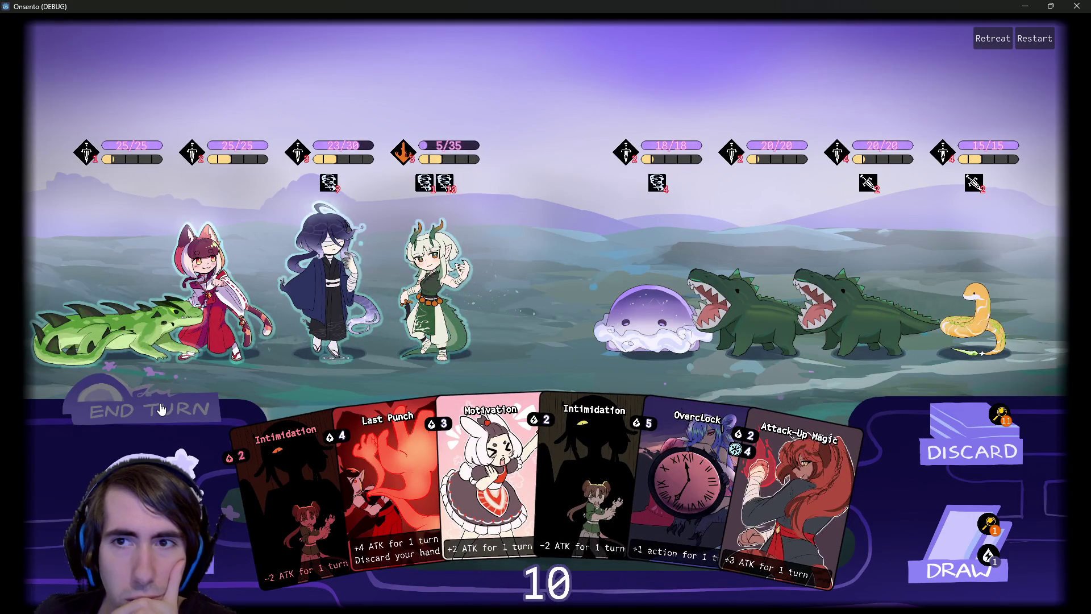
# Check the tooltips for the range bar, the Wind Aura status and the snake's attack intent
pyautogui.moveTo(322, 160)
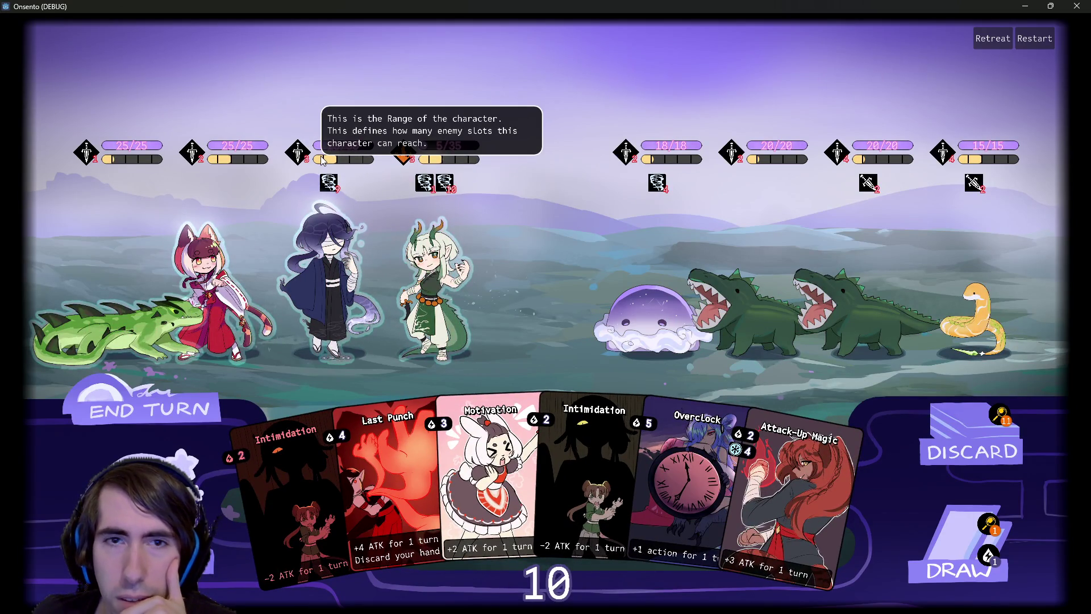
pyautogui.moveTo(429, 188)
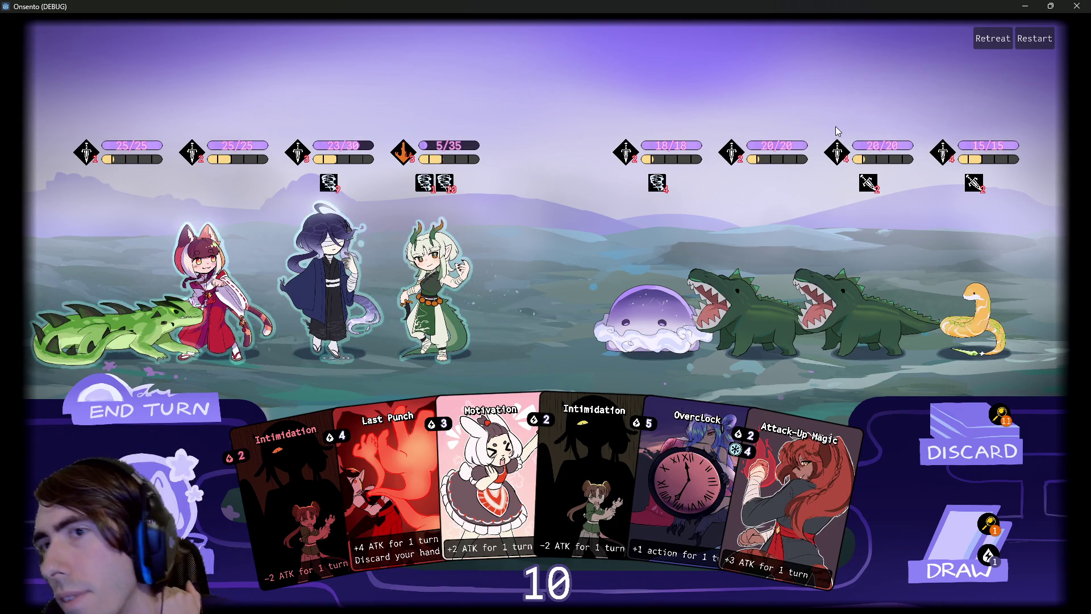
pyautogui.moveTo(942, 152)
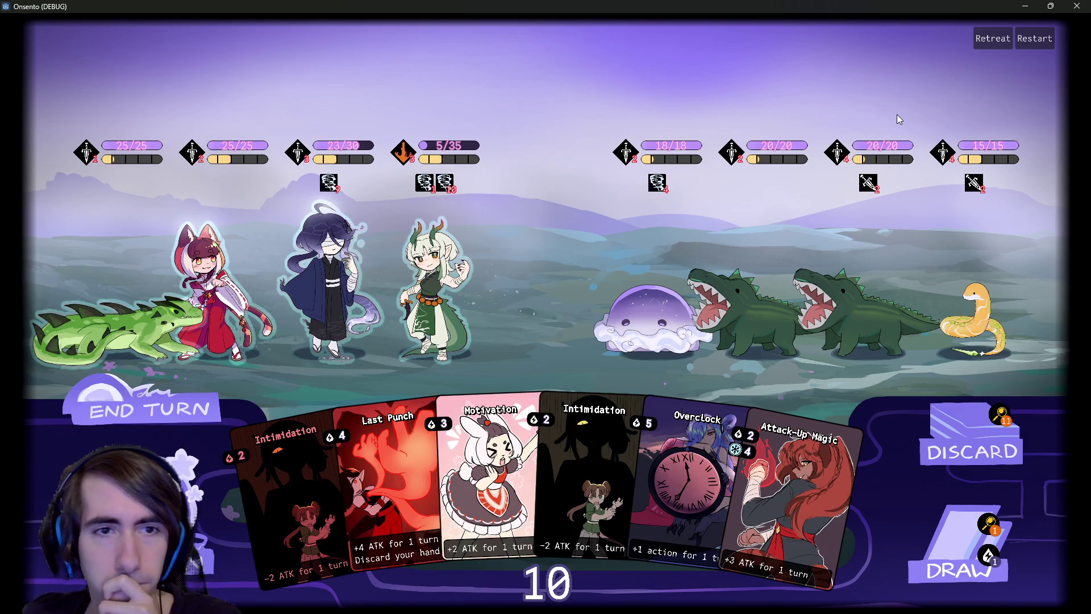
# Close the game window and browse the FileSystem dock, previewing snake.png and collapsing the cards folder
pyautogui.click(1073, 8)
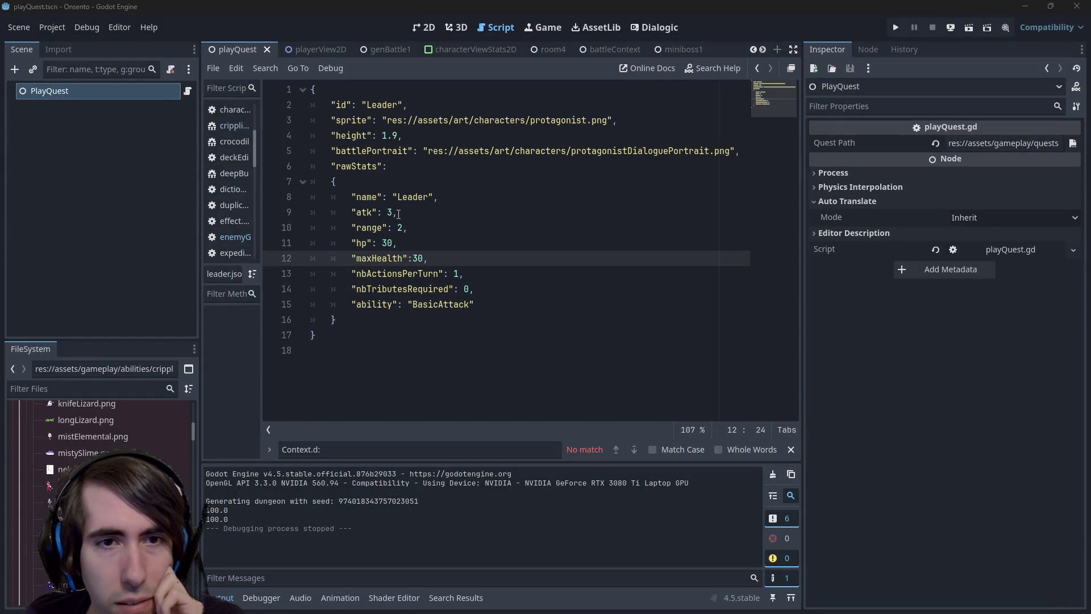
pyautogui.scroll(10, 100, 495)
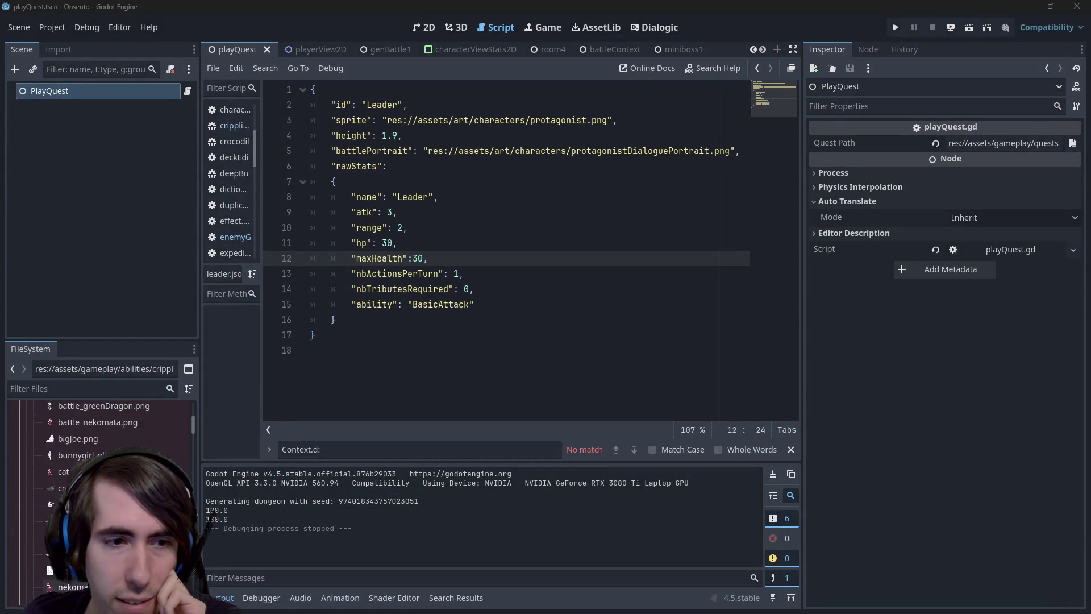
pyautogui.scroll(-3, 99, 495)
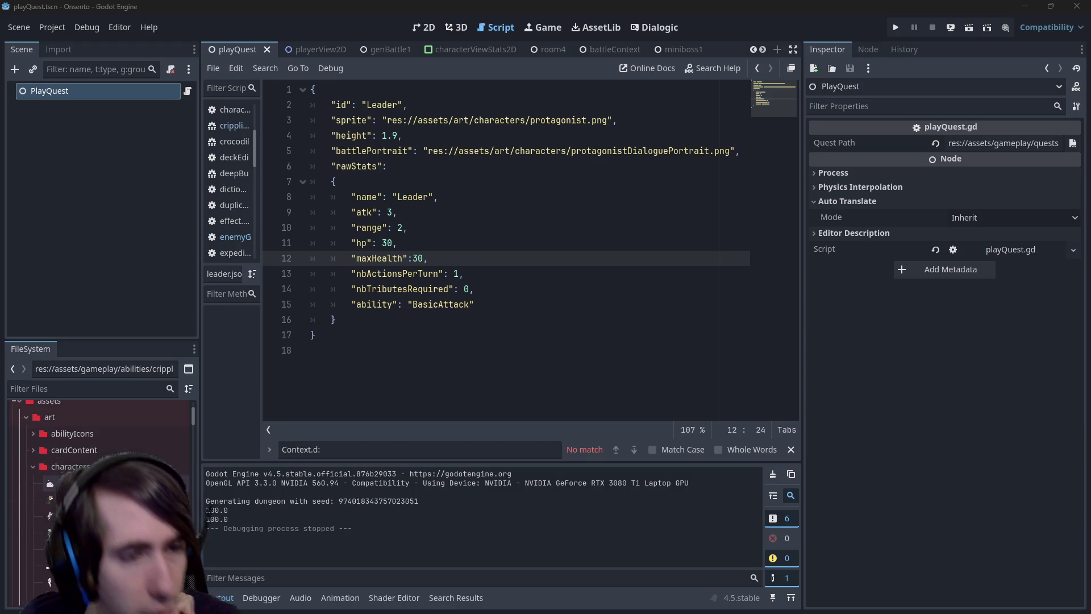
pyautogui.scroll(-3, 100, 494)
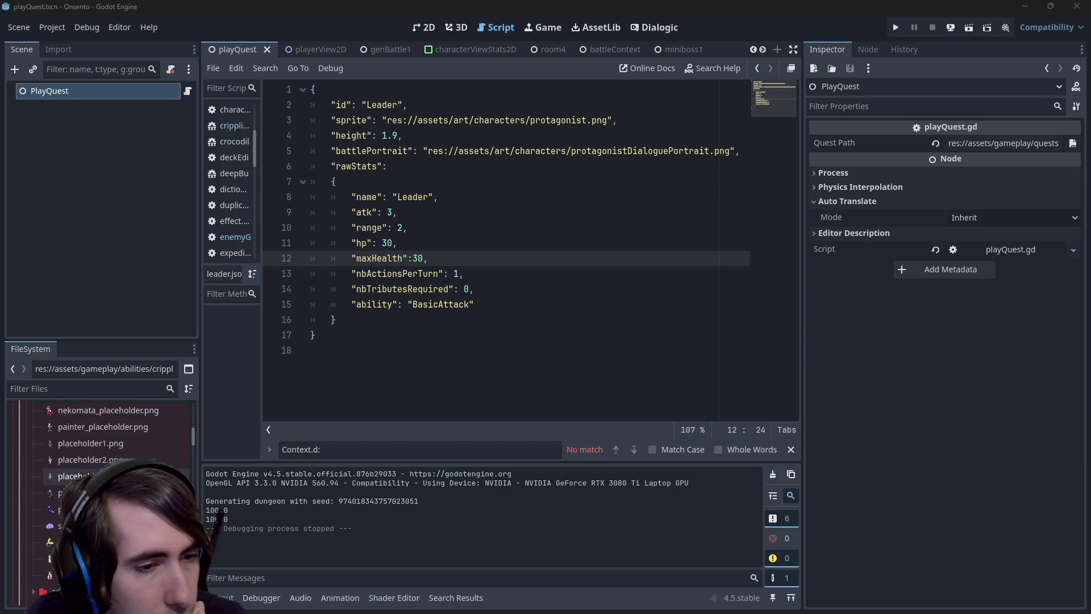
pyautogui.click(68, 541)
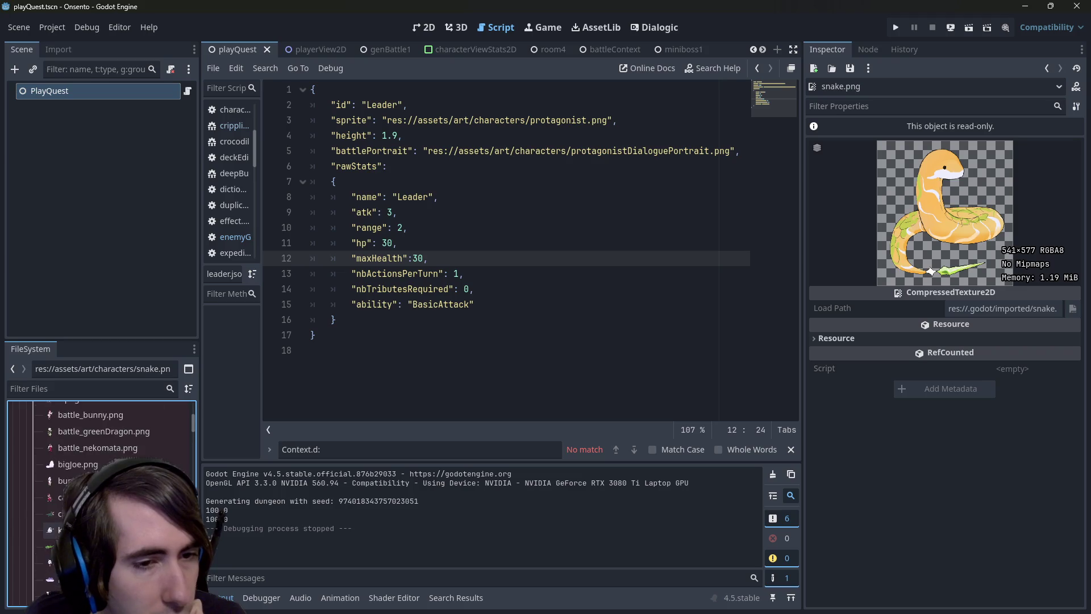
pyautogui.scroll(-5, 100, 495)
pyautogui.scroll(-5, 100, 495)
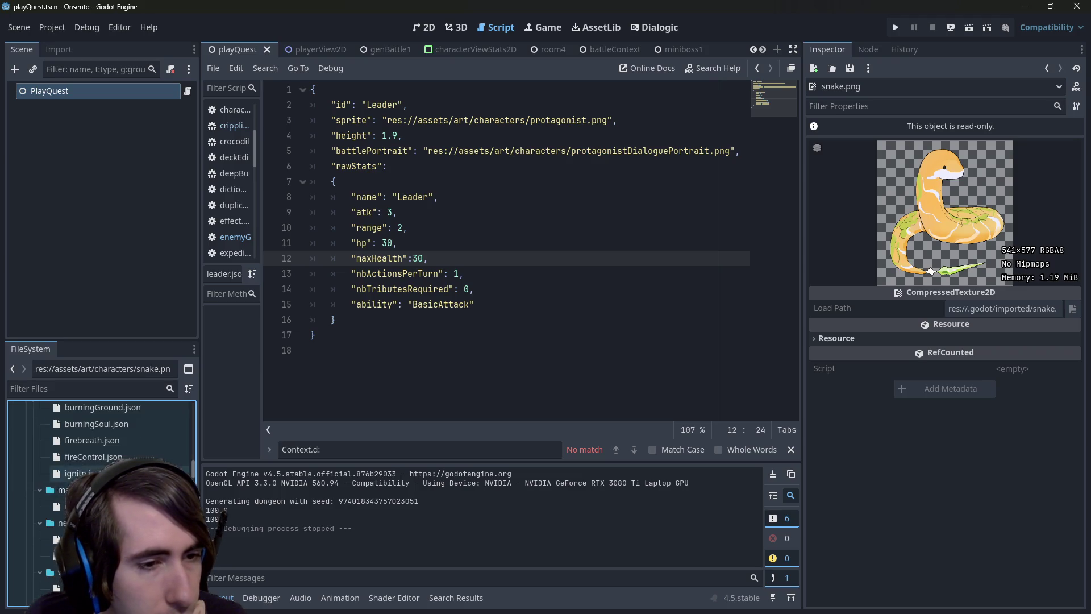
pyautogui.scroll(3, 100, 494)
pyautogui.doubleClick(61, 475)
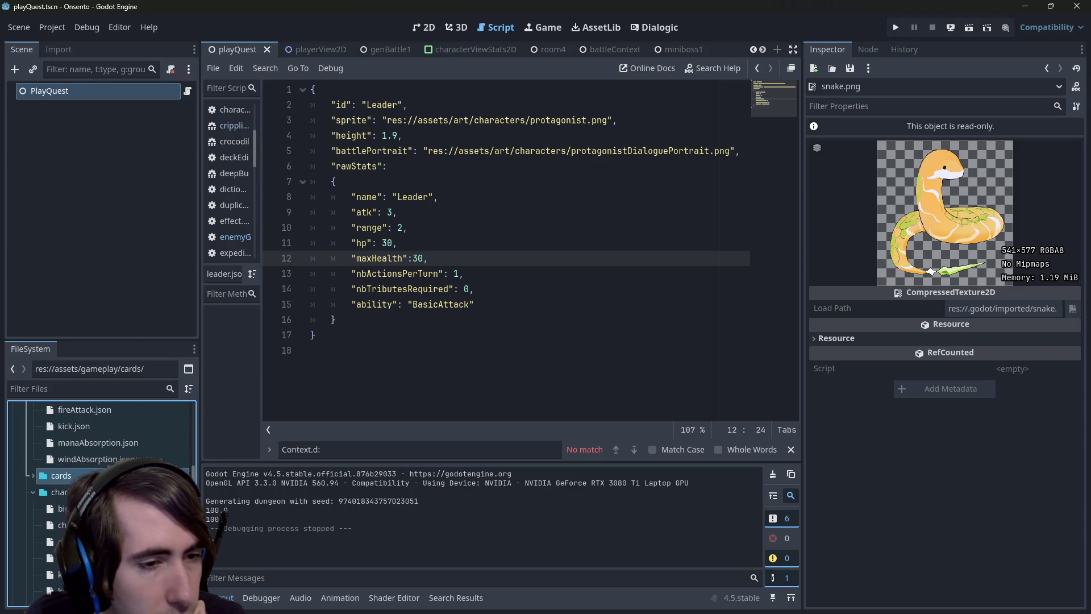
pyautogui.scroll(-5, 85, 495)
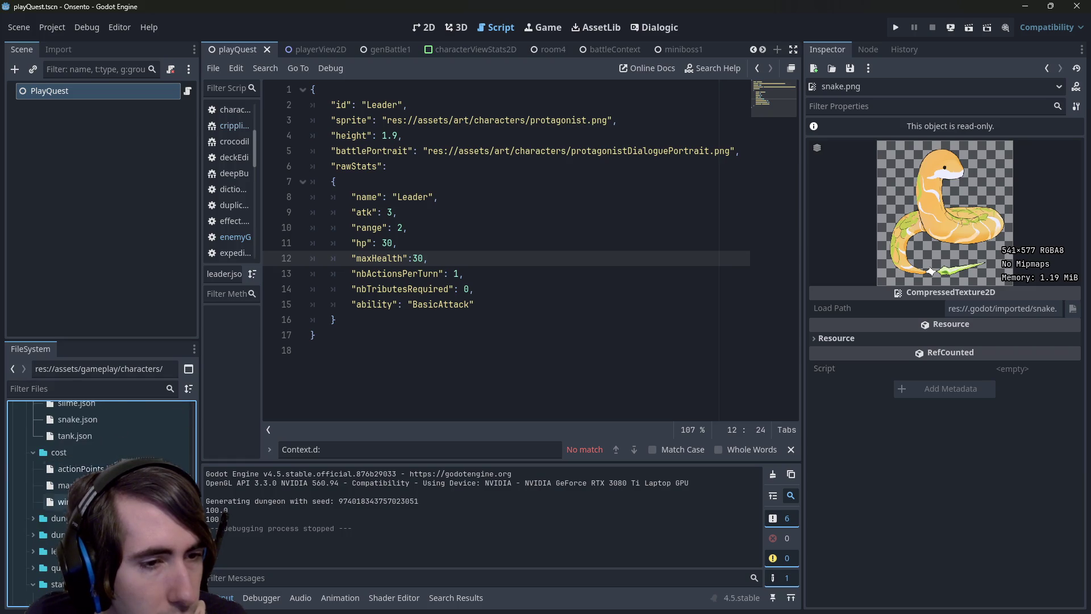
pyautogui.scroll(4, 100, 495)
# Open snake.json, change the Snake's height to 1.8, and save the file
pyautogui.doubleClick(63, 495)
pyautogui.click(402, 135)
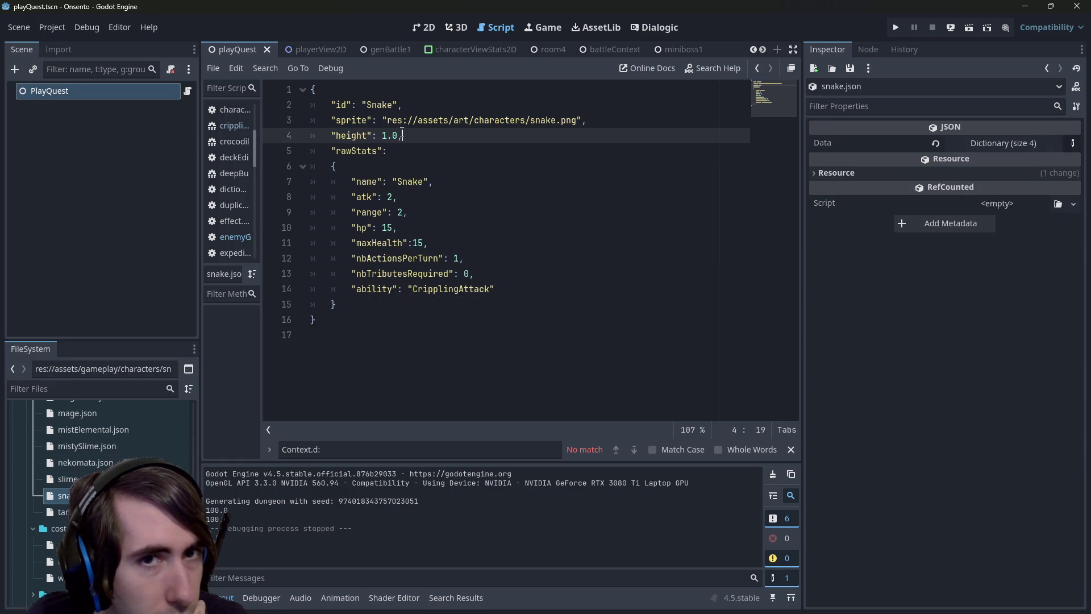
pyautogui.press('BackSpace')
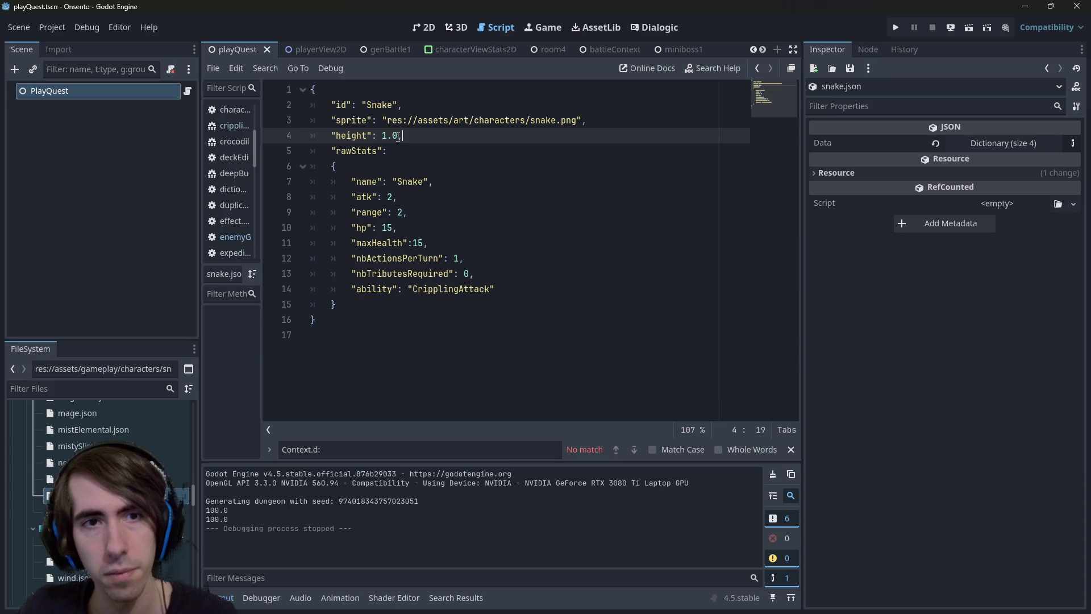
pyautogui.write('8,')
pyautogui.hotkey('ctrl', 's')
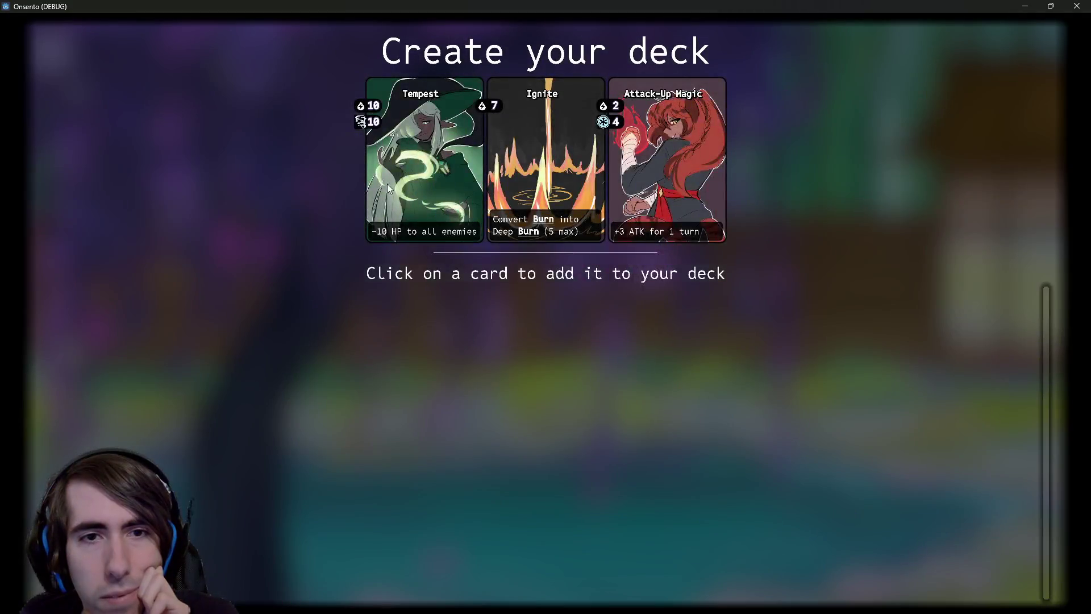
# Add offered cards, including Tempest, Attack-Up Magic, Fire Control and Intimidation, to complete the 14-card deck
pyautogui.click(387, 183)
pyautogui.click(511, 171)
pyautogui.click(476, 180)
pyautogui.click(477, 180)
pyautogui.click(489, 173)
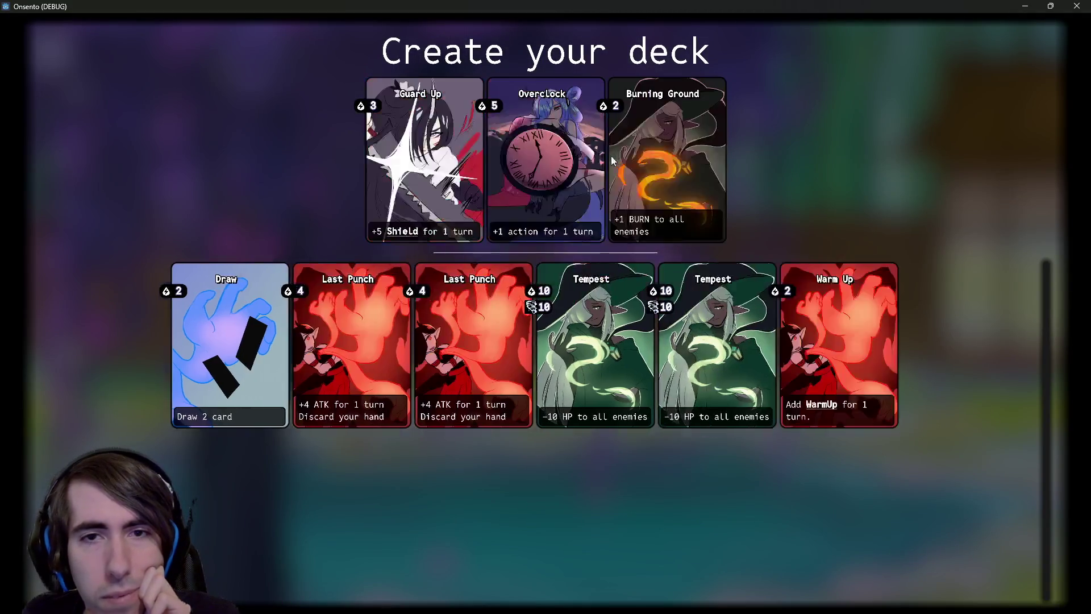
pyautogui.click(500, 169)
pyautogui.click(510, 166)
pyautogui.click(510, 166)
pyautogui.click(457, 166)
pyautogui.click(457, 166)
pyautogui.click(466, 168)
pyautogui.click(474, 169)
pyautogui.click(474, 170)
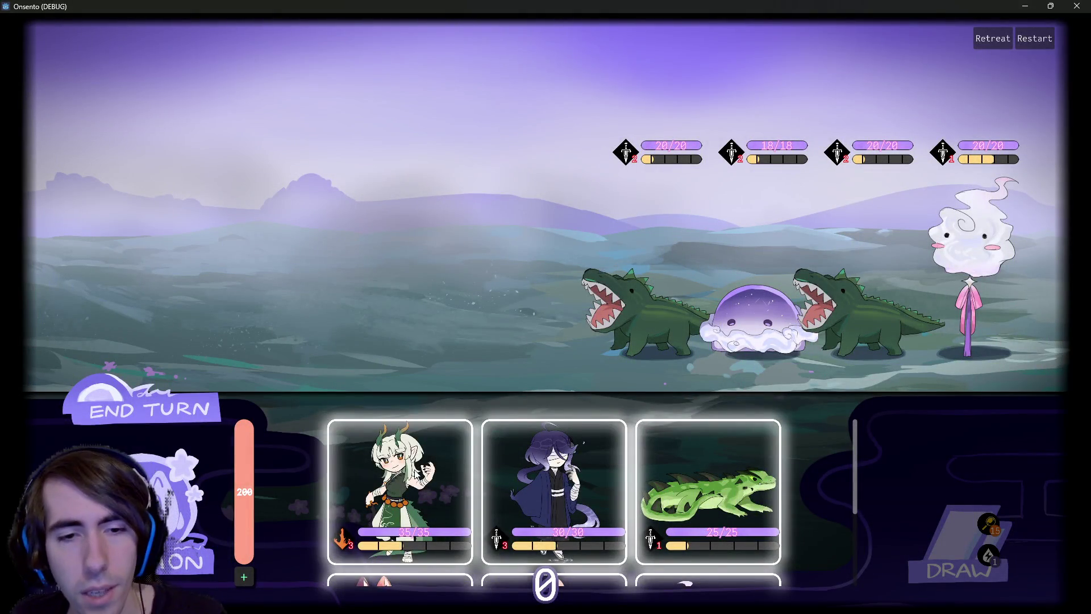
# Deploy four party characters, including the purple-haired girl, fox girl and green lizard, then close the game
pyautogui.moveTo(418, 471); pyautogui.dragTo(465, 244)
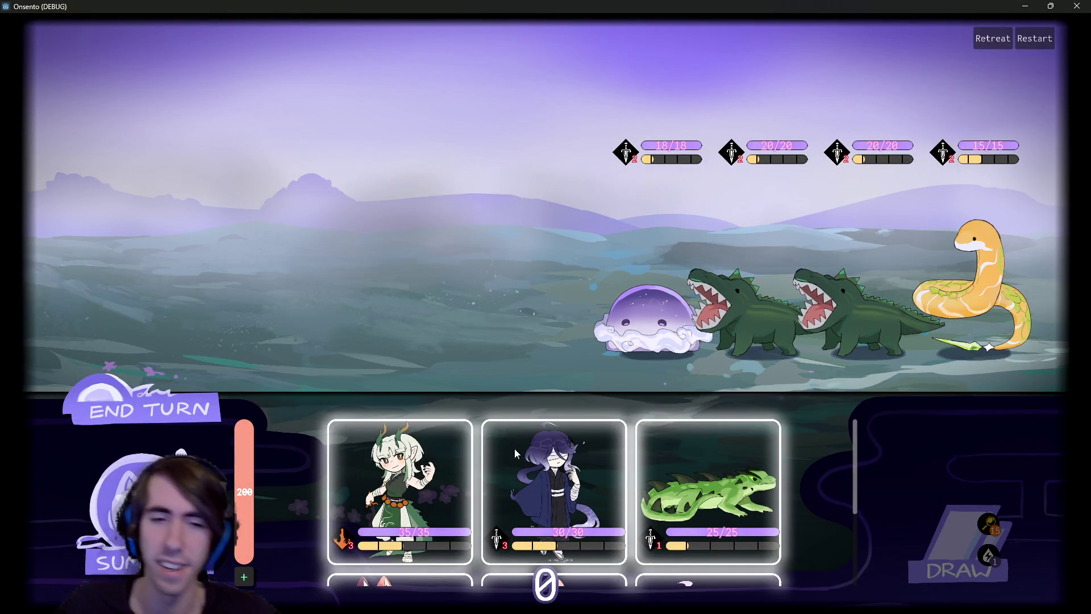
pyautogui.moveTo(400, 477)
pyautogui.mouseDown()
pyautogui.moveTo(438, 273)
pyautogui.moveTo(409, 285)
pyautogui.moveTo(434, 273)
pyautogui.mouseUp()
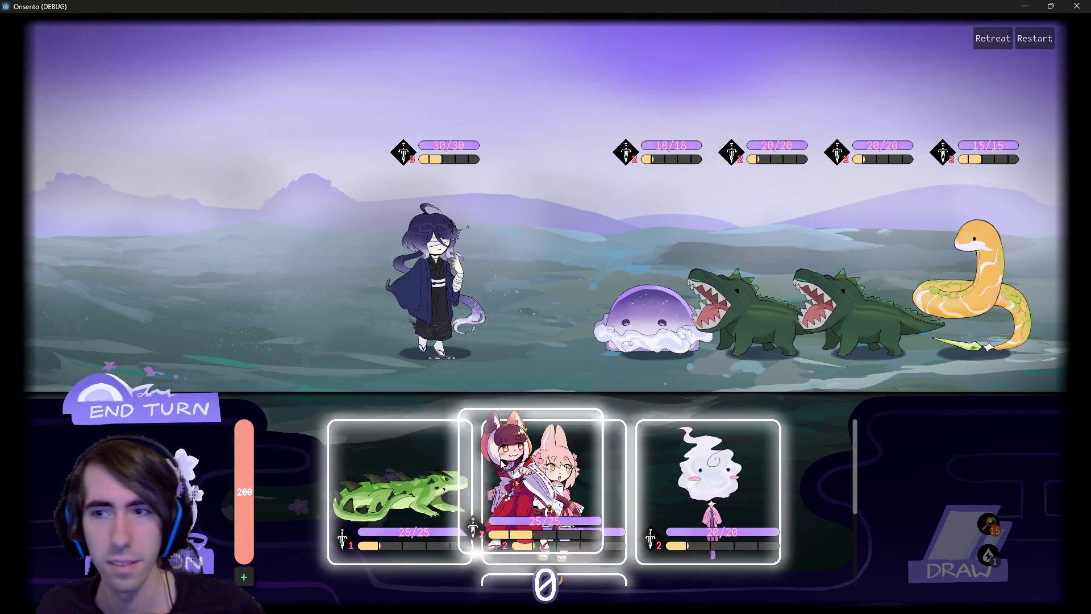
pyautogui.moveTo(501, 463)
pyautogui.mouseDown()
pyautogui.moveTo(352, 284)
pyautogui.moveTo(364, 284)
pyautogui.mouseUp()
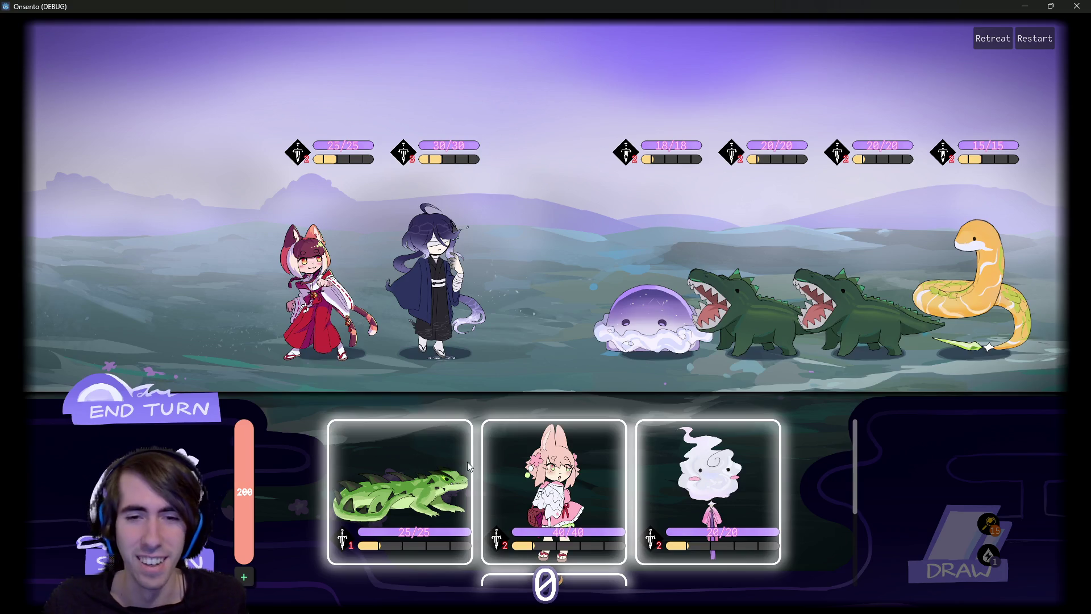
pyautogui.moveTo(467, 461)
pyautogui.mouseDown()
pyautogui.moveTo(315, 364)
pyautogui.moveTo(224, 264)
pyautogui.mouseUp()
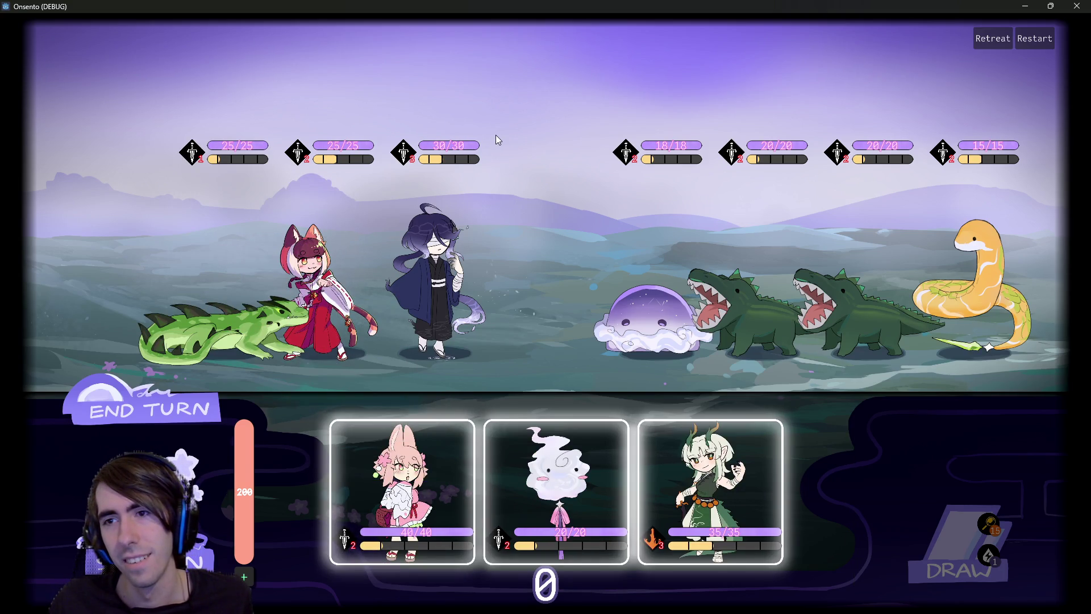
pyautogui.click(1077, 6)
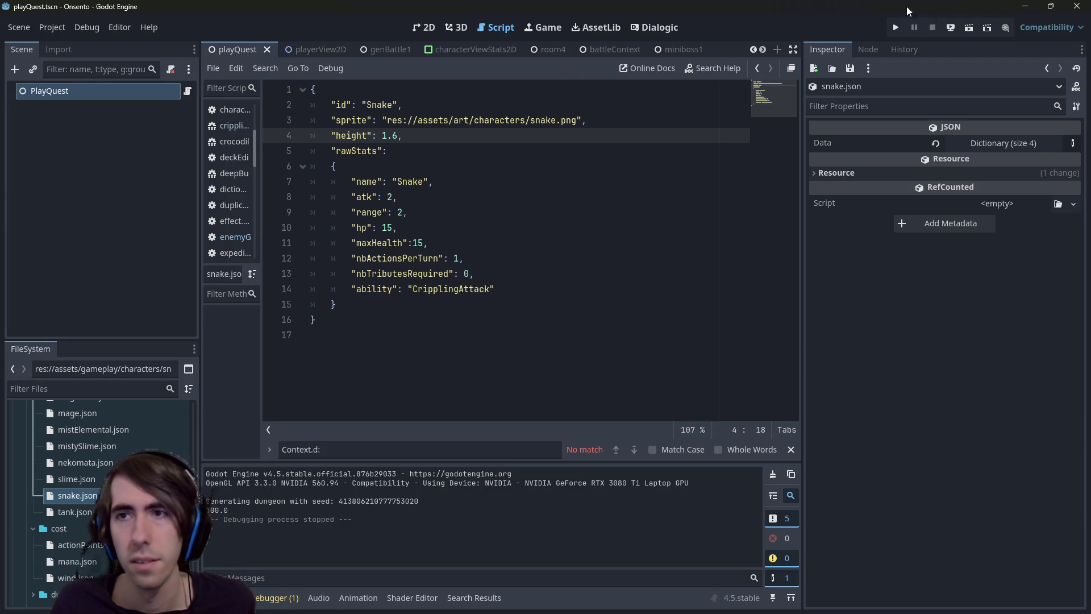
# Run the project again with F5
pyautogui.press('F5')
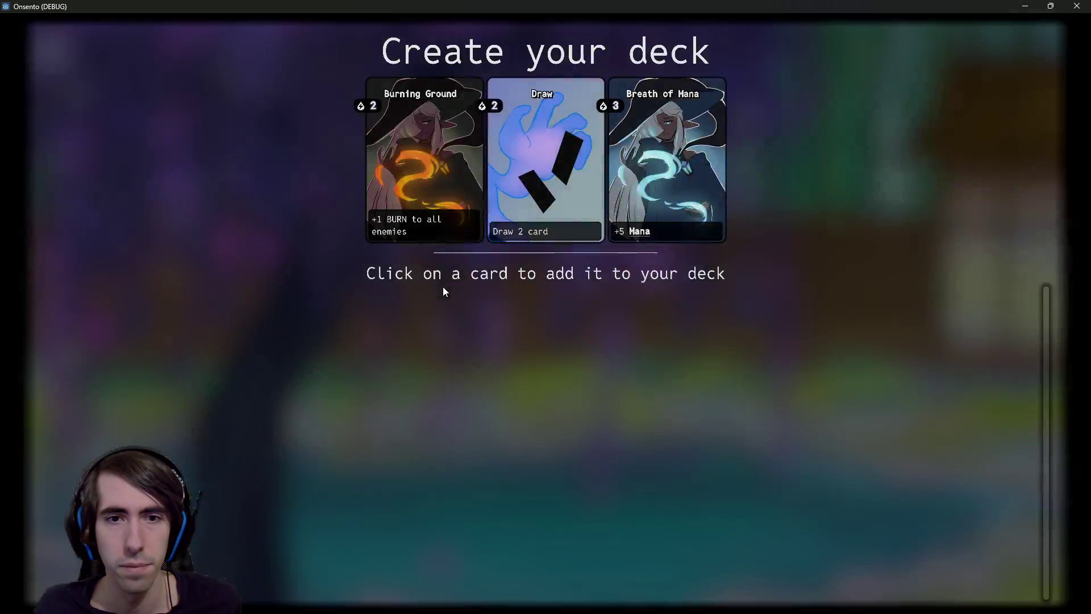
# Add every offered card, starting with Burning Ground, Draw and Breath of Mana, to the starting deck
pyautogui.click(453, 177)
pyautogui.click(453, 177)
pyautogui.click(471, 178)
pyautogui.click(472, 179)
pyautogui.doubleClick(487, 178)
pyautogui.click(487, 182)
pyautogui.doubleClick(494, 194)
pyautogui.click(501, 199)
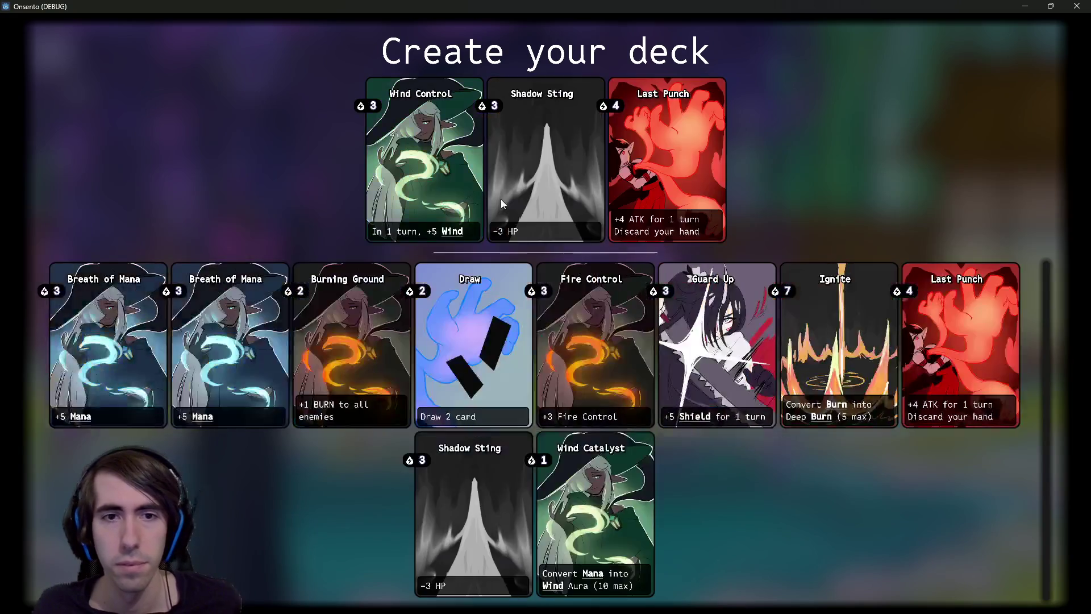
pyautogui.doubleClick(411, 183)
pyautogui.doubleClick(432, 190)
pyautogui.click(453, 197)
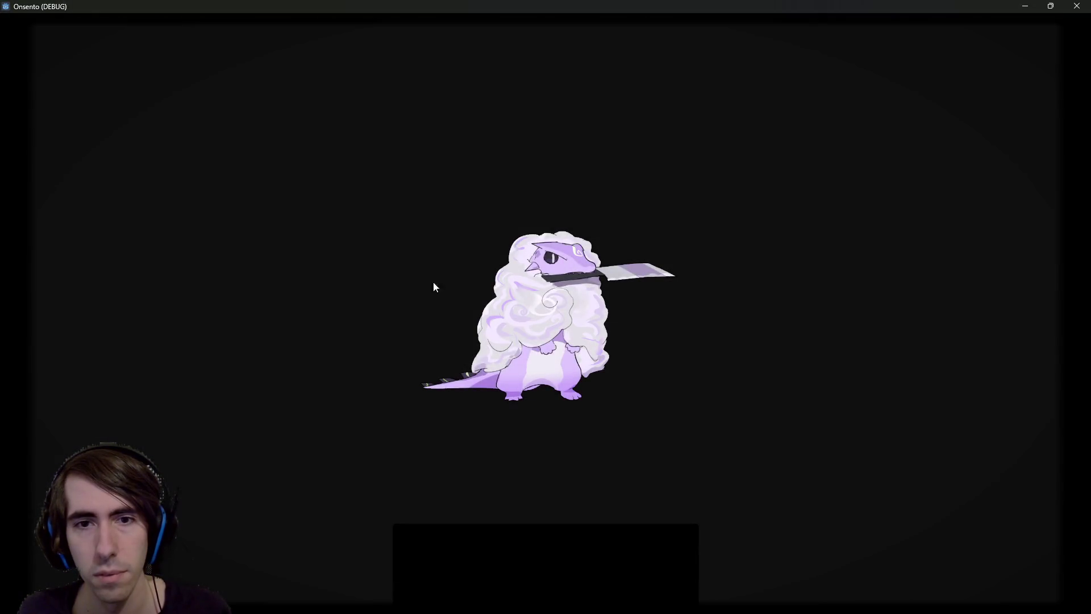
# Accept the monster, take the lower battle node, and remove the Draw card from the deck
pyautogui.click(556, 296)
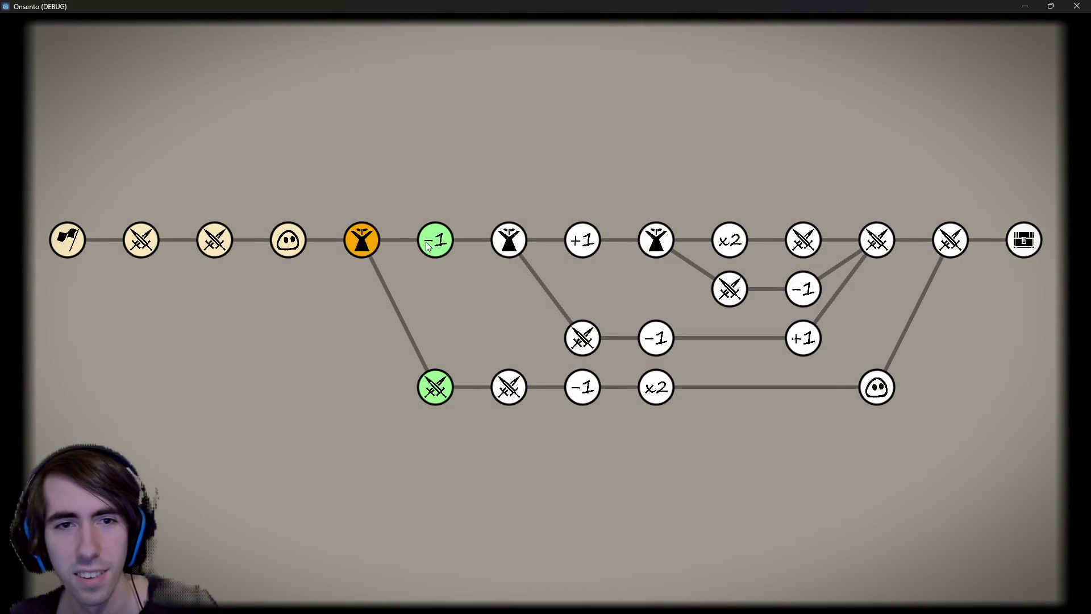
pyautogui.click(435, 386)
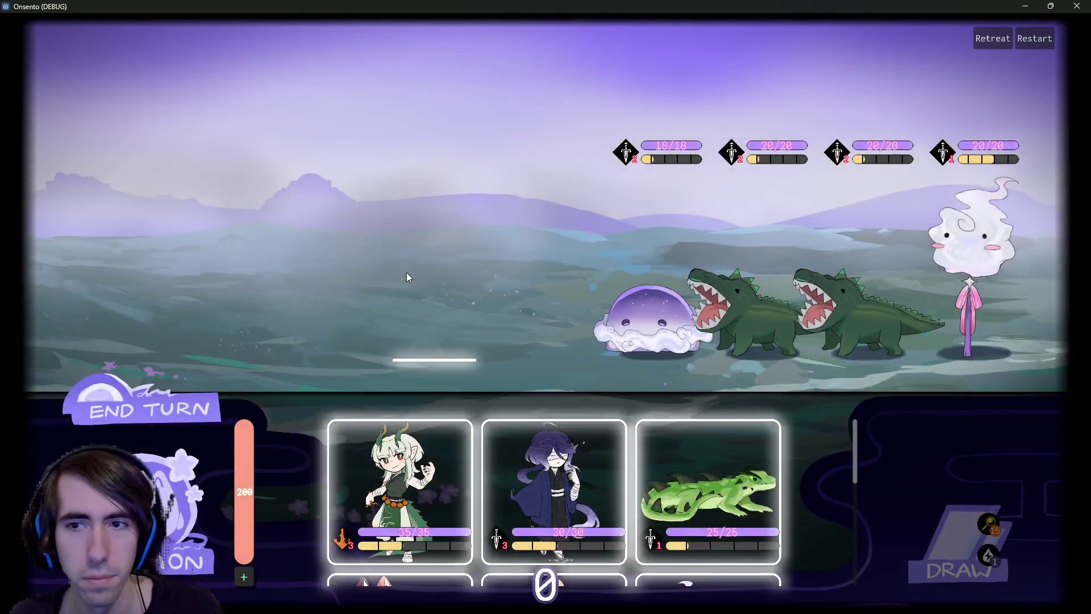
pyautogui.click(407, 272)
pyautogui.click(442, 272)
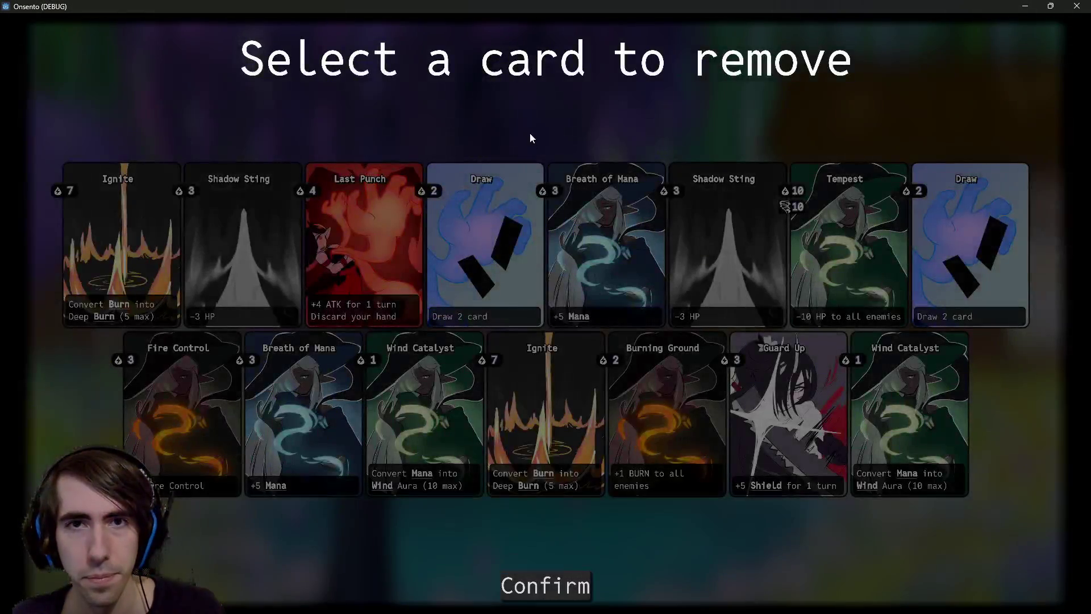
pyautogui.click(561, 573)
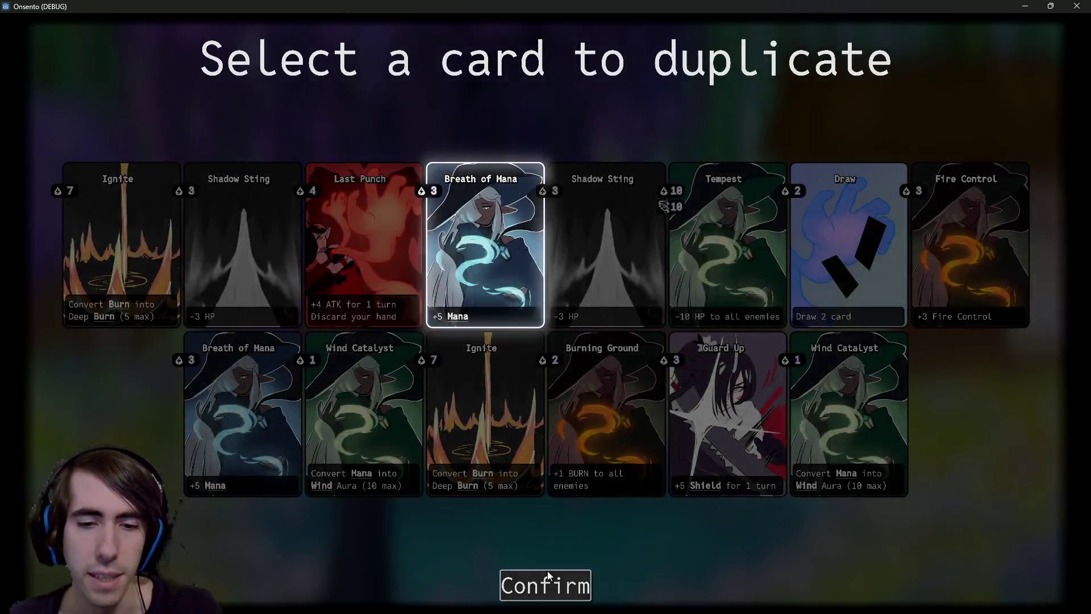
# Confirm the duplicate card, recruit the slime, play a character card, and return to the lobby
pyautogui.click(547, 570)
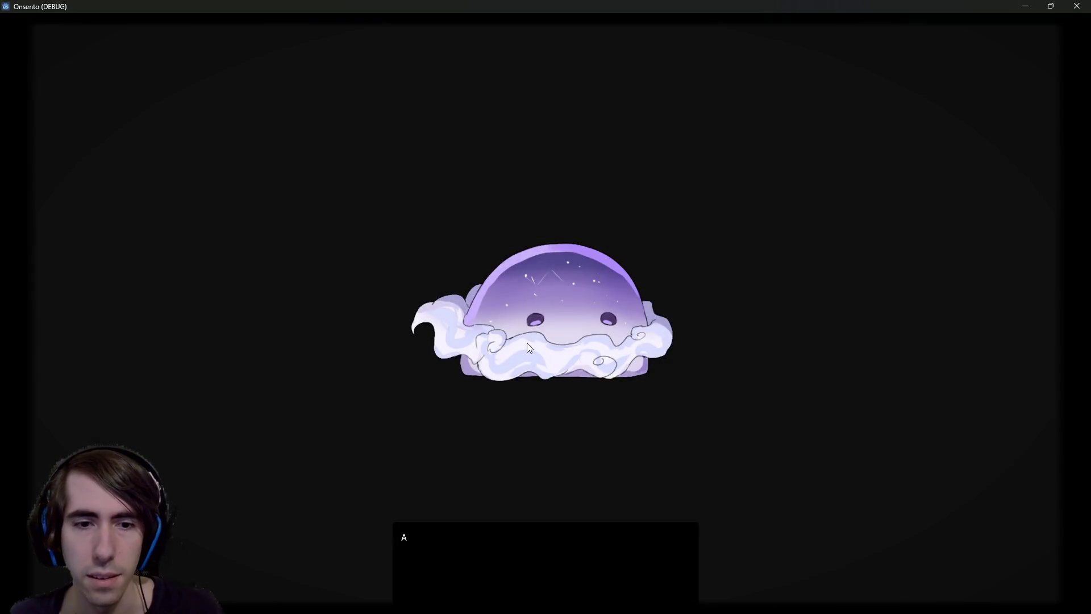
pyautogui.click(565, 319)
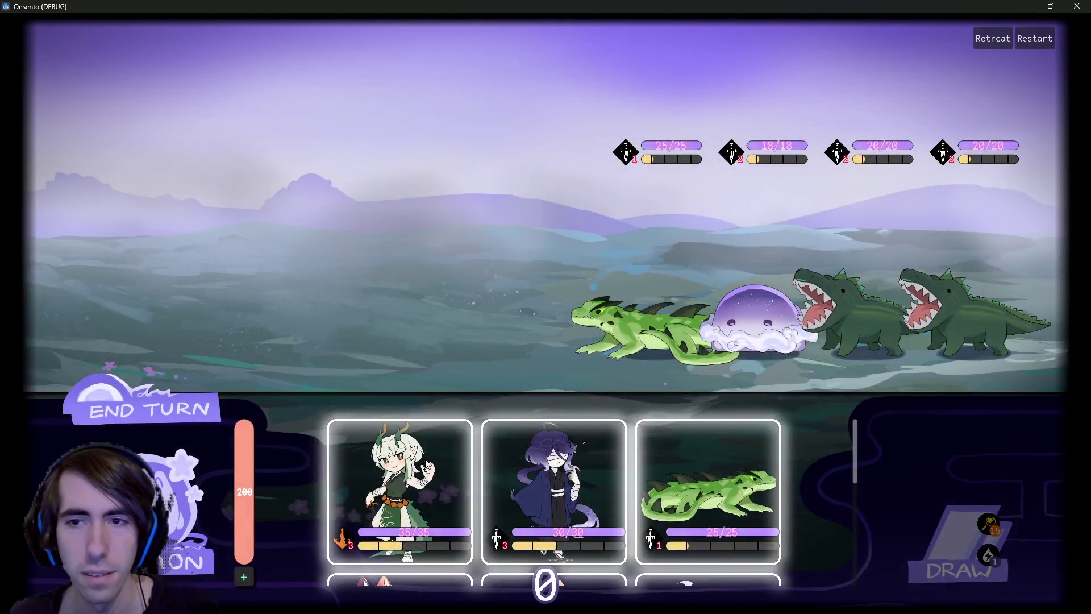
pyautogui.moveTo(425, 459); pyautogui.dragTo(424, 292)
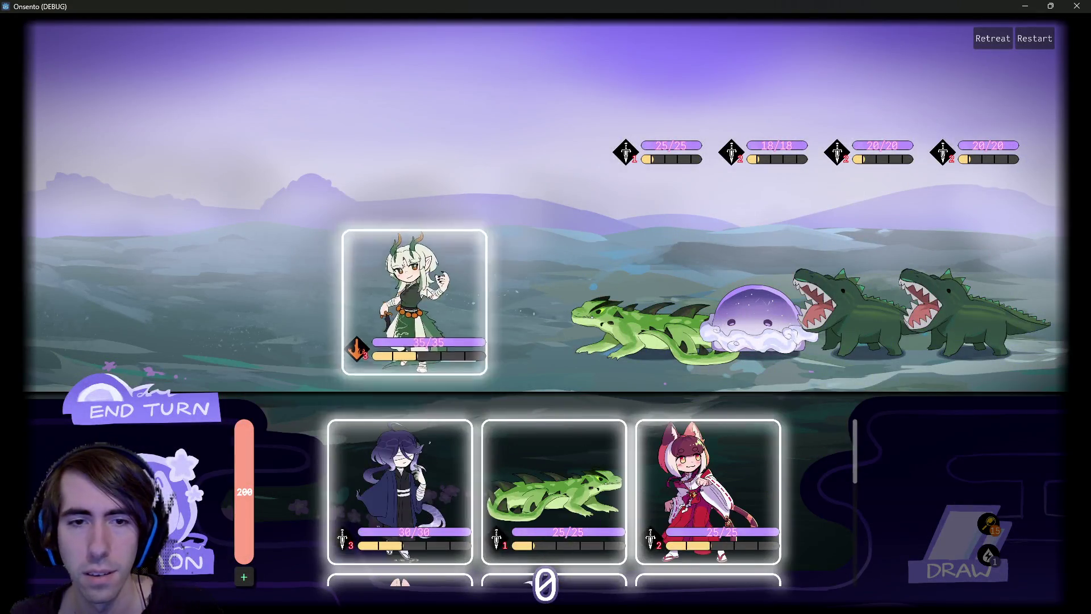
pyautogui.click(909, 543)
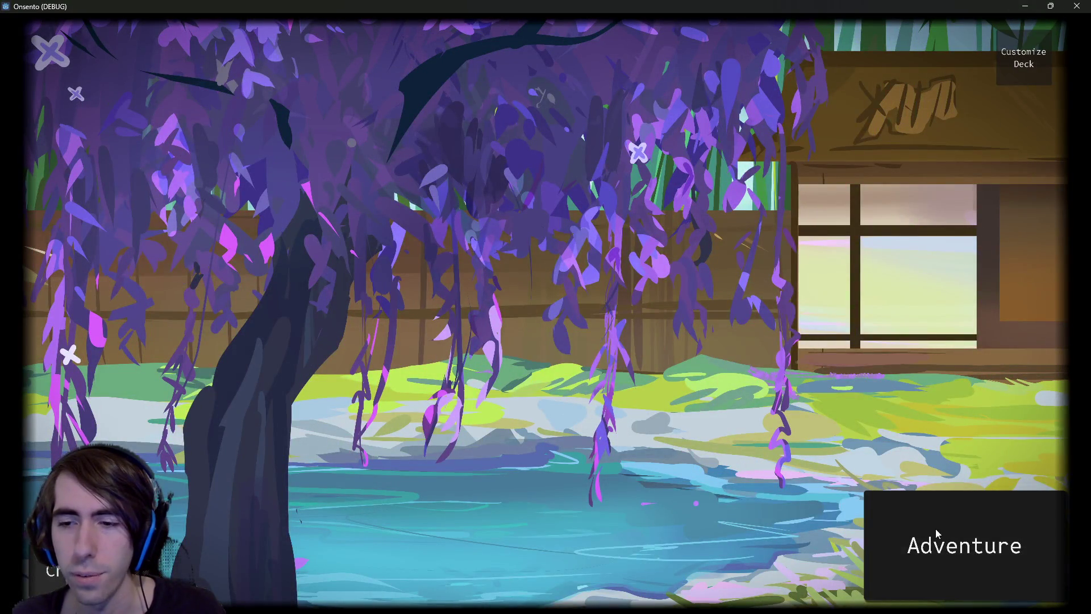
# Start a new adventure, add Breath of Mana, play a character card, and choose the -1 node
pyautogui.click(930, 518)
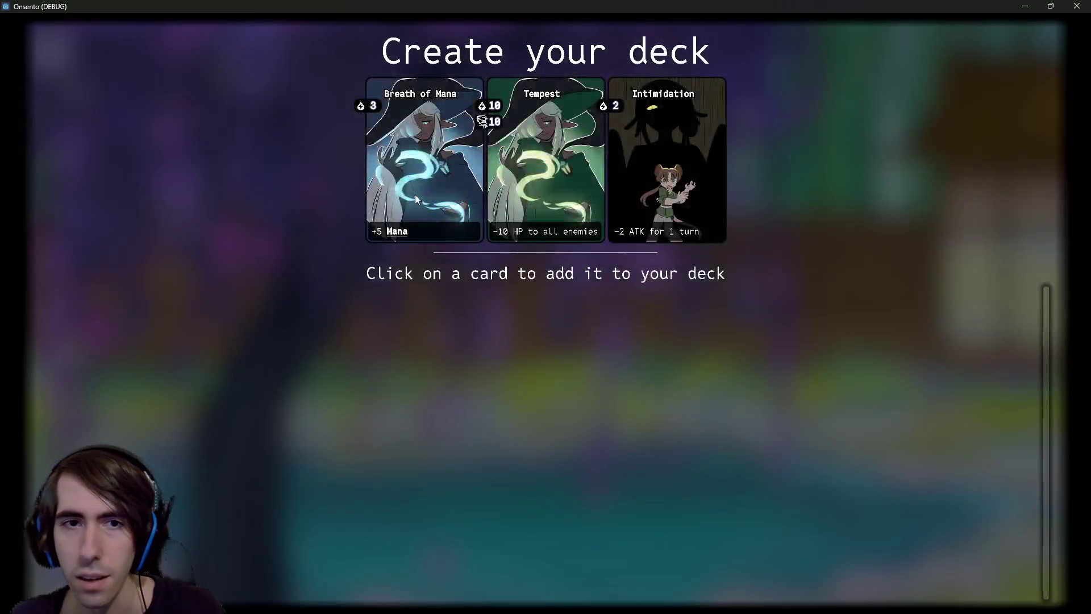
pyautogui.click(418, 197)
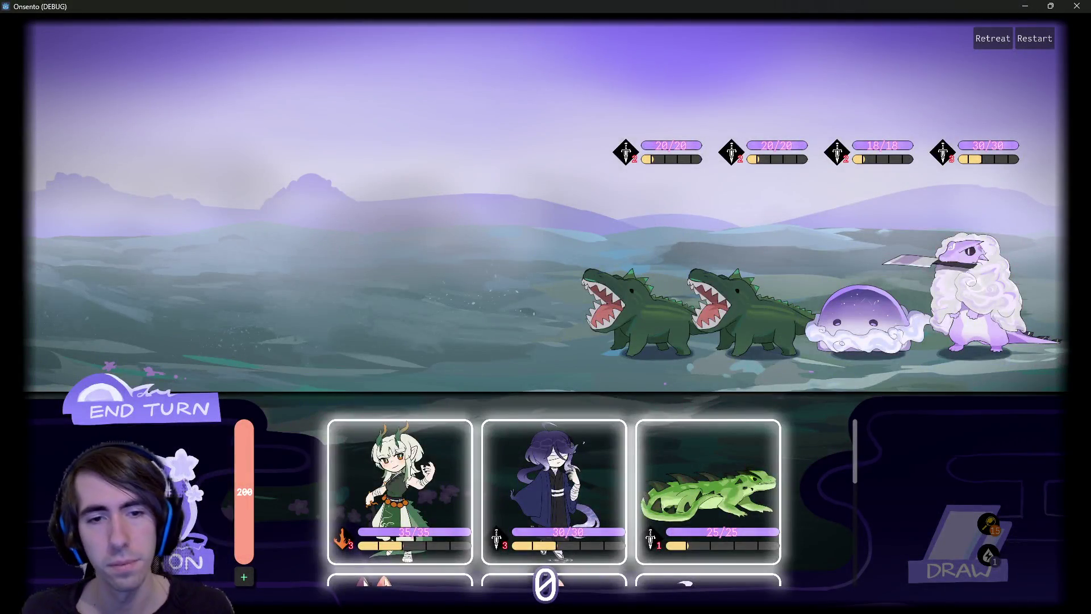
pyautogui.moveTo(400, 489); pyautogui.dragTo(445, 268)
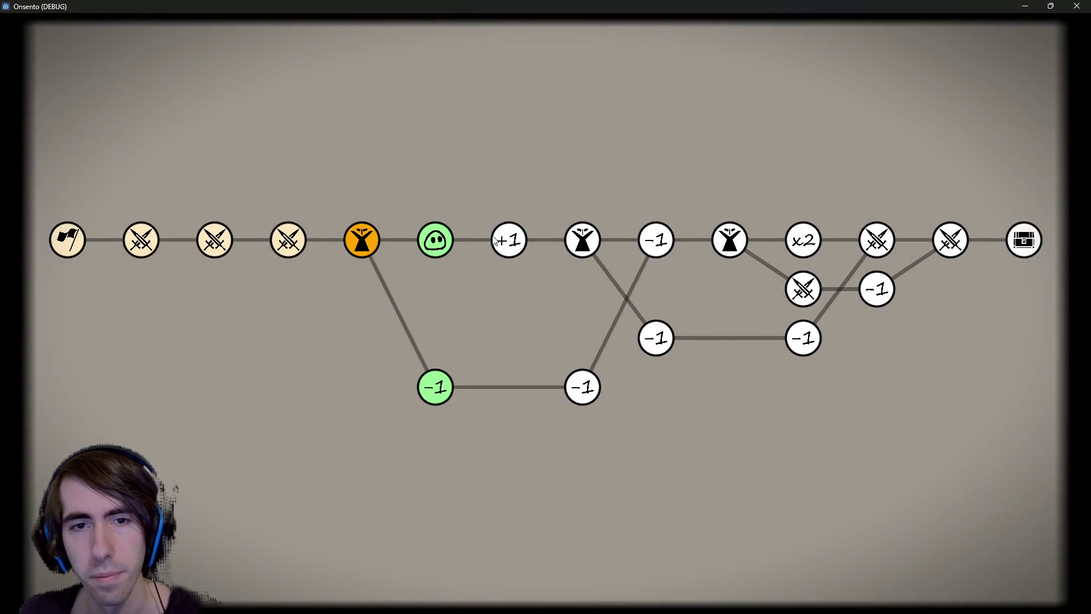
pyautogui.click(439, 389)
# Remove Guard Up, Shadow Sting and Draw from the deck
pyautogui.click(480, 176)
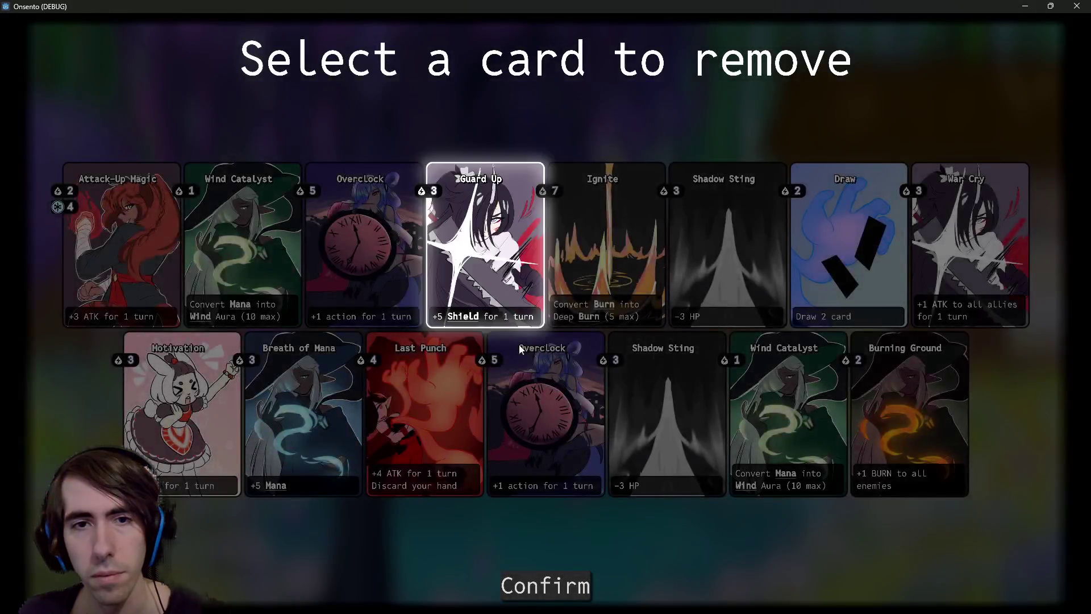
pyautogui.click(544, 583)
pyautogui.click(606, 250)
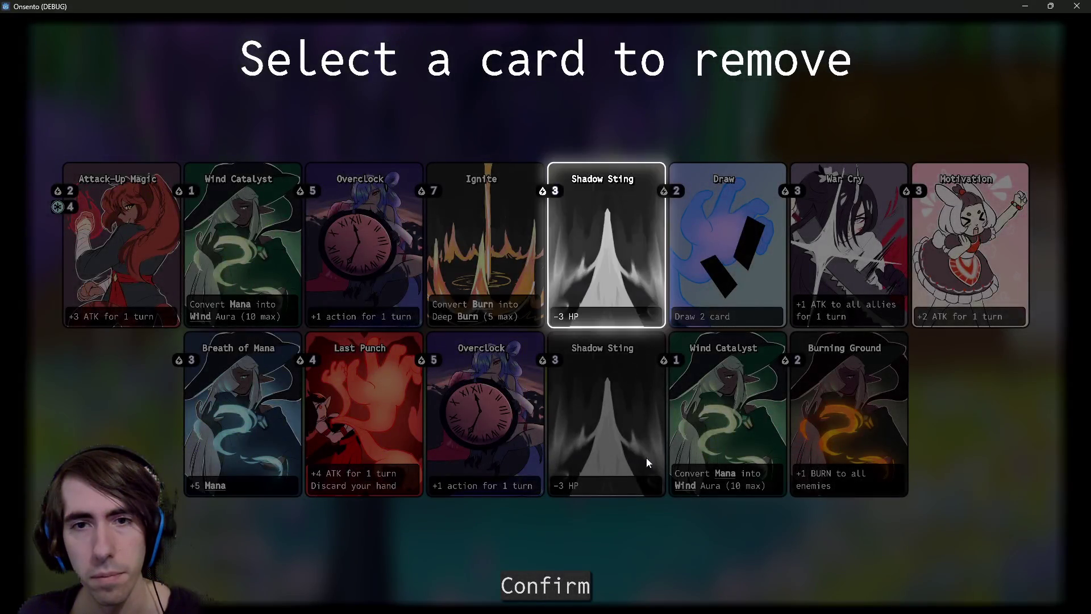
pyautogui.click(559, 588)
pyautogui.click(564, 278)
pyautogui.click(551, 585)
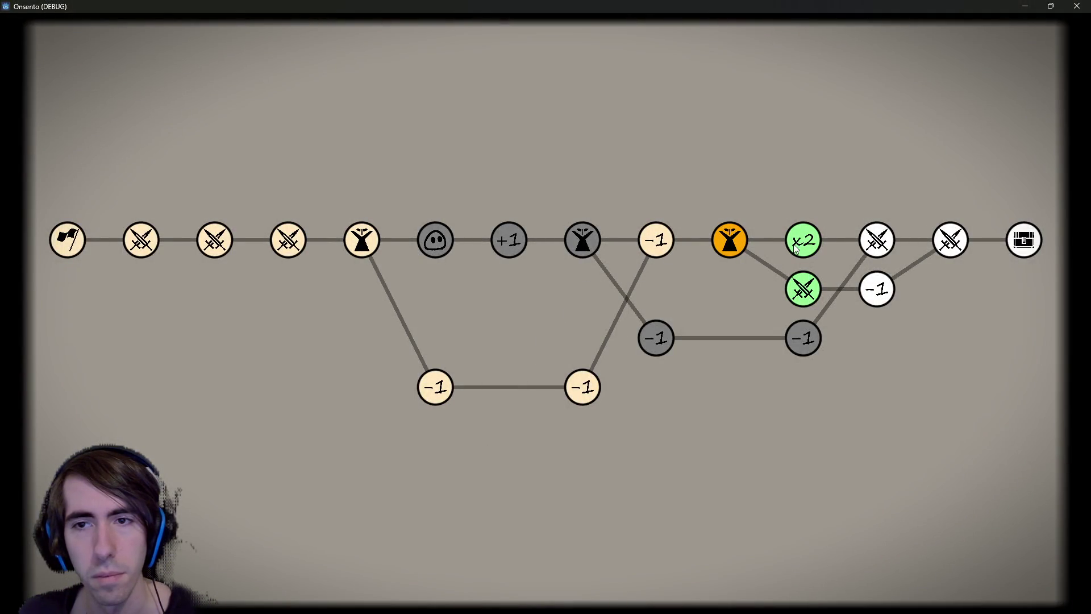
# Choose the x2 battle node, play the first character card, and confirm to continue
pyautogui.click(809, 281)
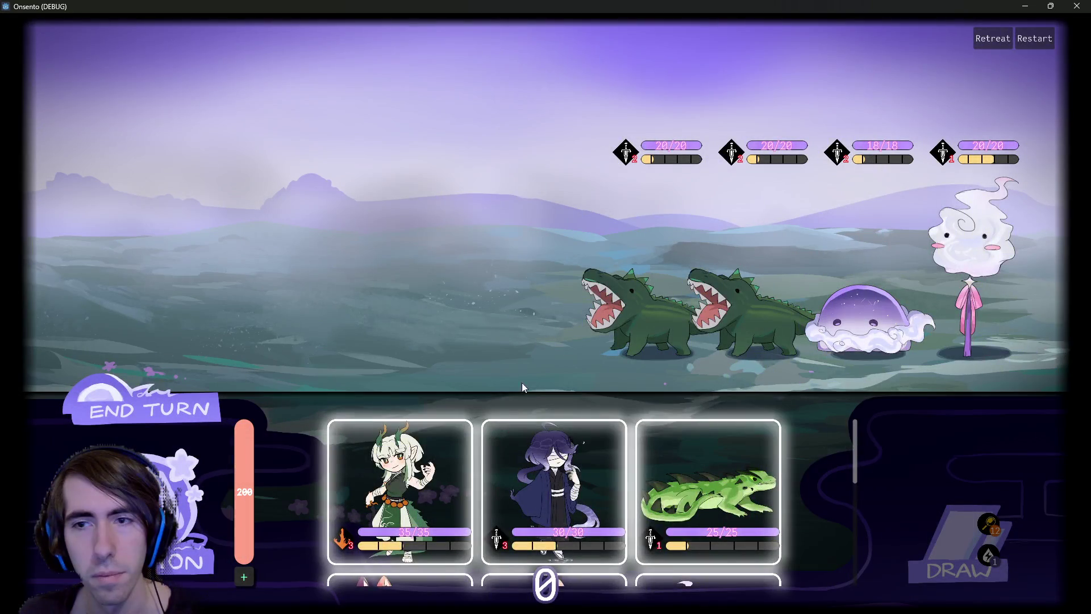
pyautogui.moveTo(400, 489); pyautogui.dragTo(449, 278)
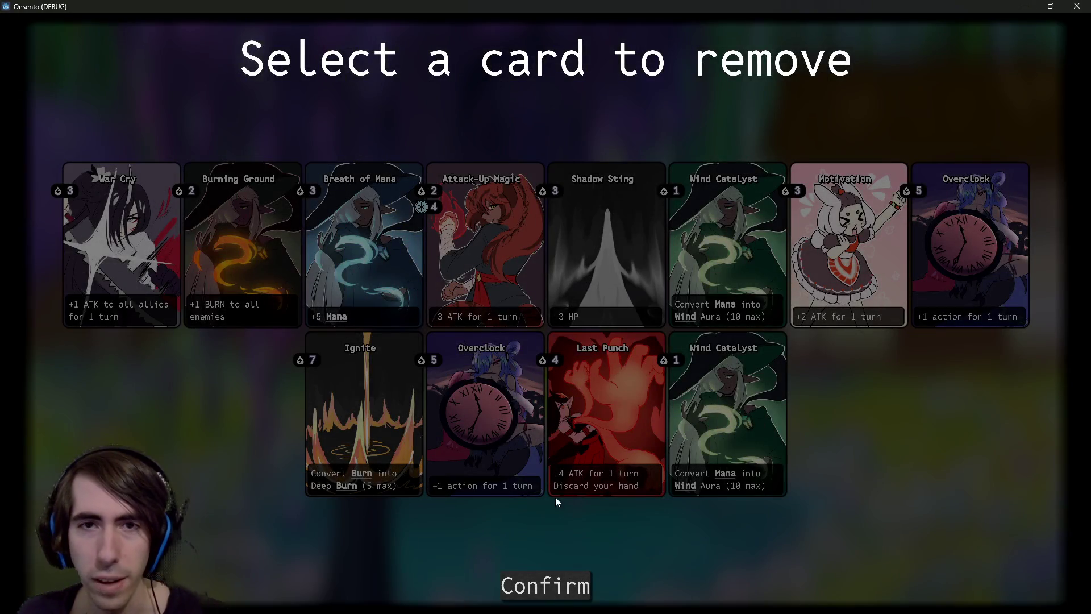
pyautogui.click(561, 577)
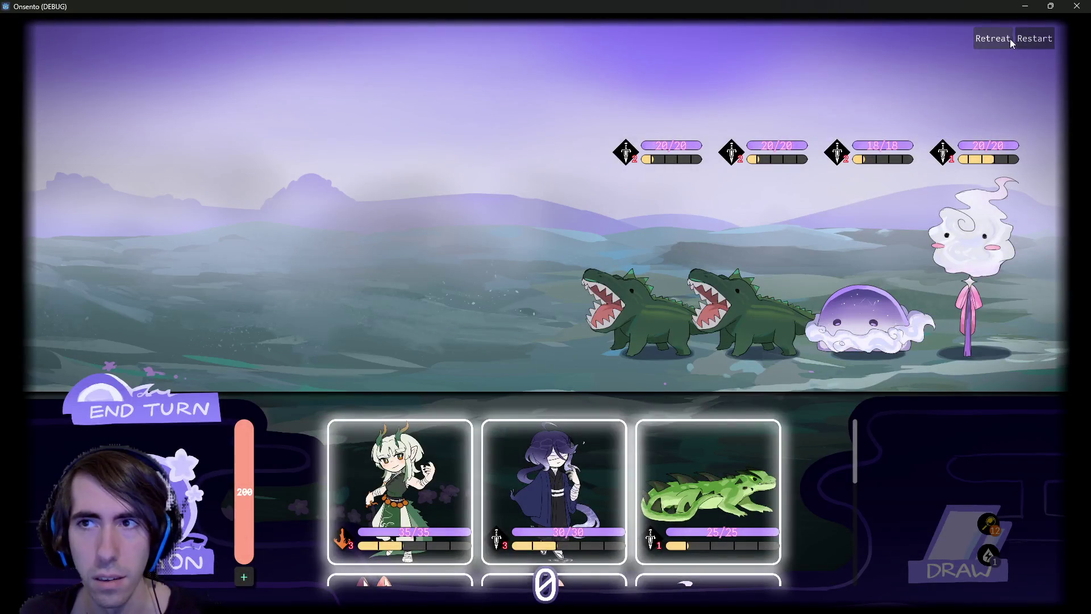
# Restart the battle to face the snake, deploy the dragon girl, dark-haired character and lizard, then close the game
pyautogui.click(1034, 40)
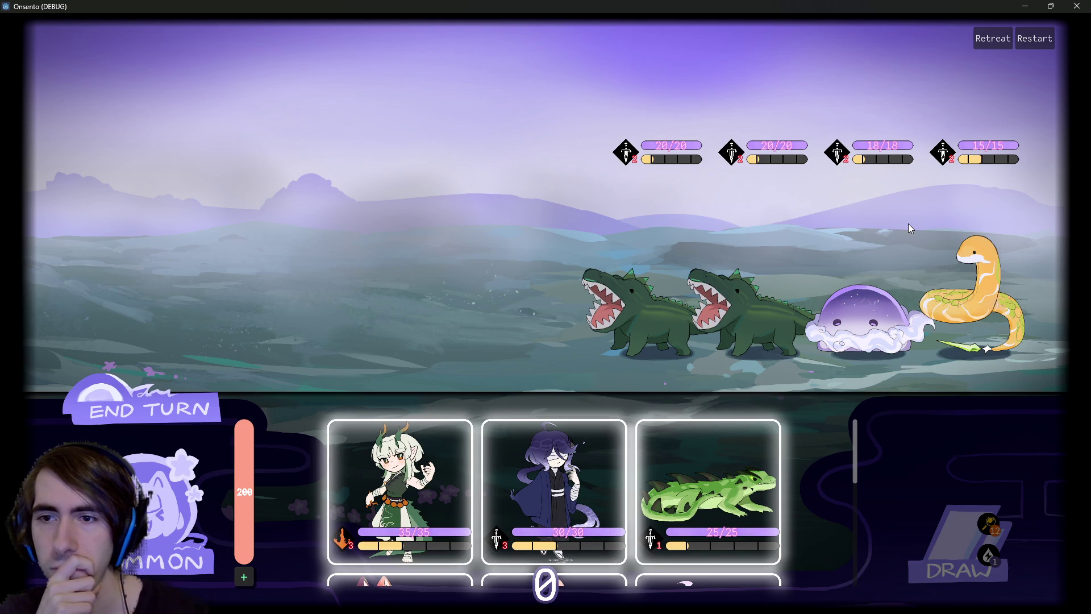
pyautogui.click(379, 480)
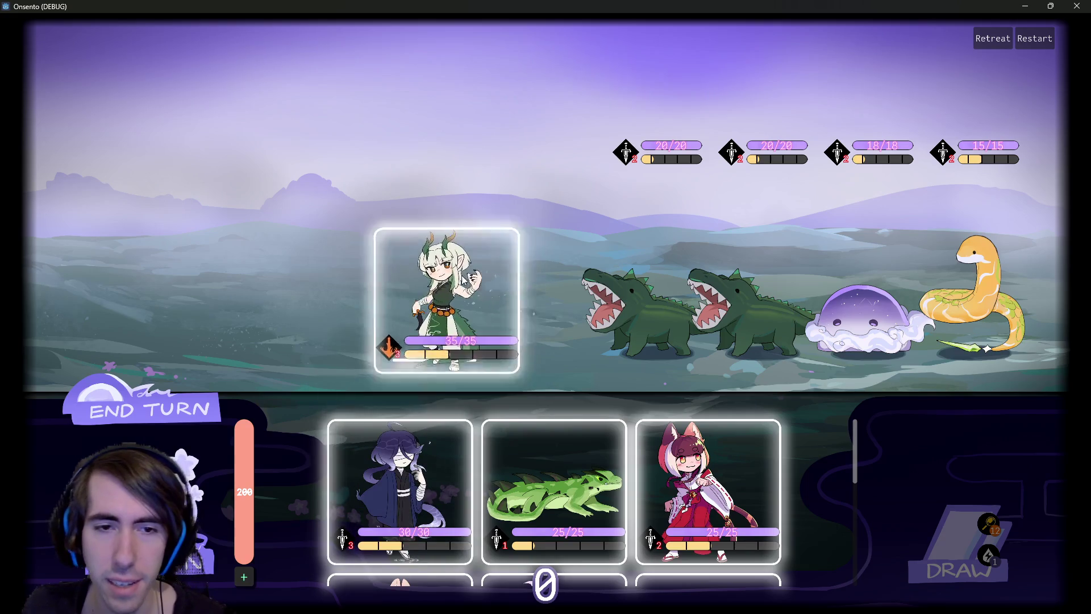
pyautogui.click(379, 480)
pyautogui.click(380, 480)
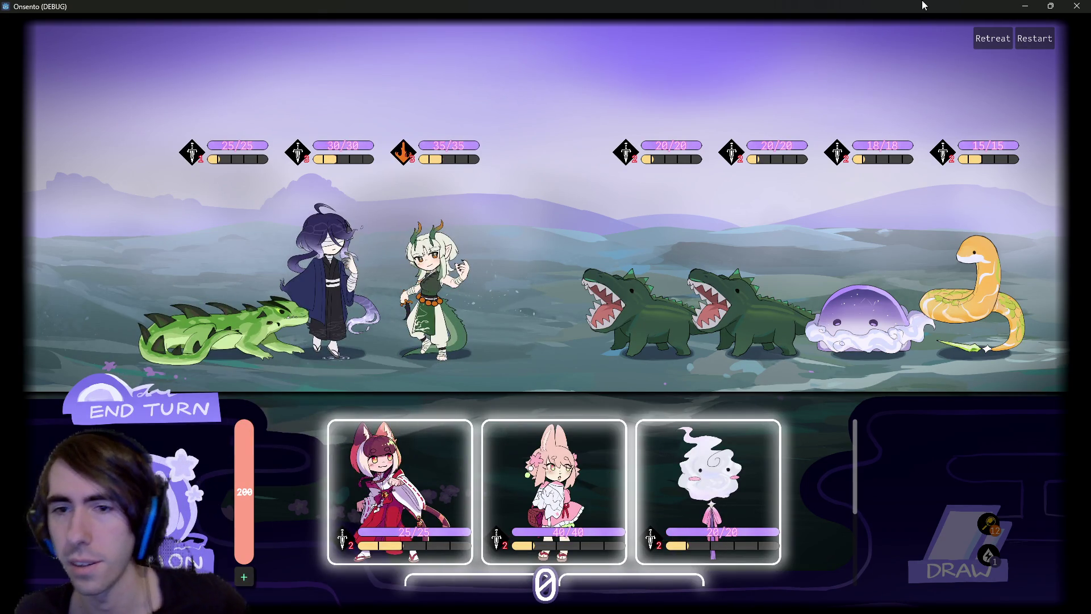
pyautogui.click(1077, 6)
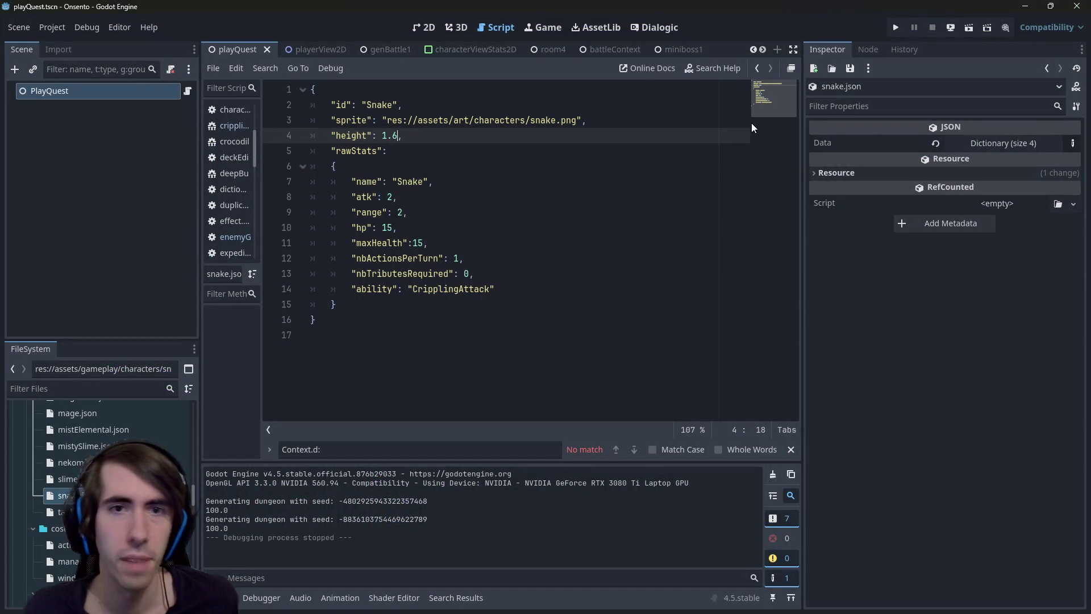
# Open enemyGenerator.gd through quick file search ('enemygen') and skim the script
pyautogui.hotkey('alt', 'shift', 'o')
pyautogui.write('enemygen')
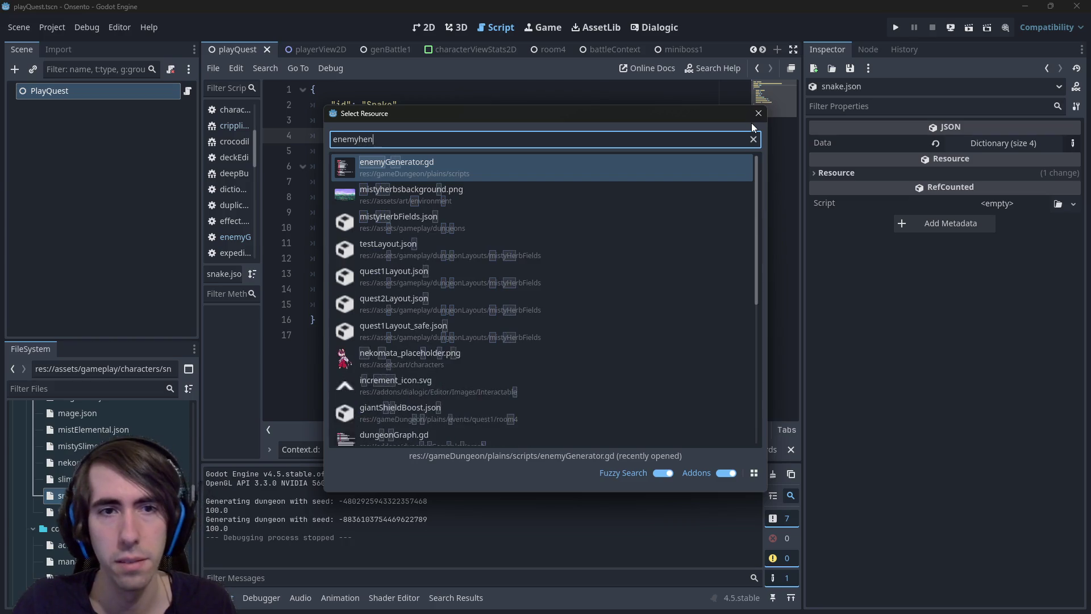
pyautogui.press('Return')
pyautogui.scroll(-9, 491, 220)
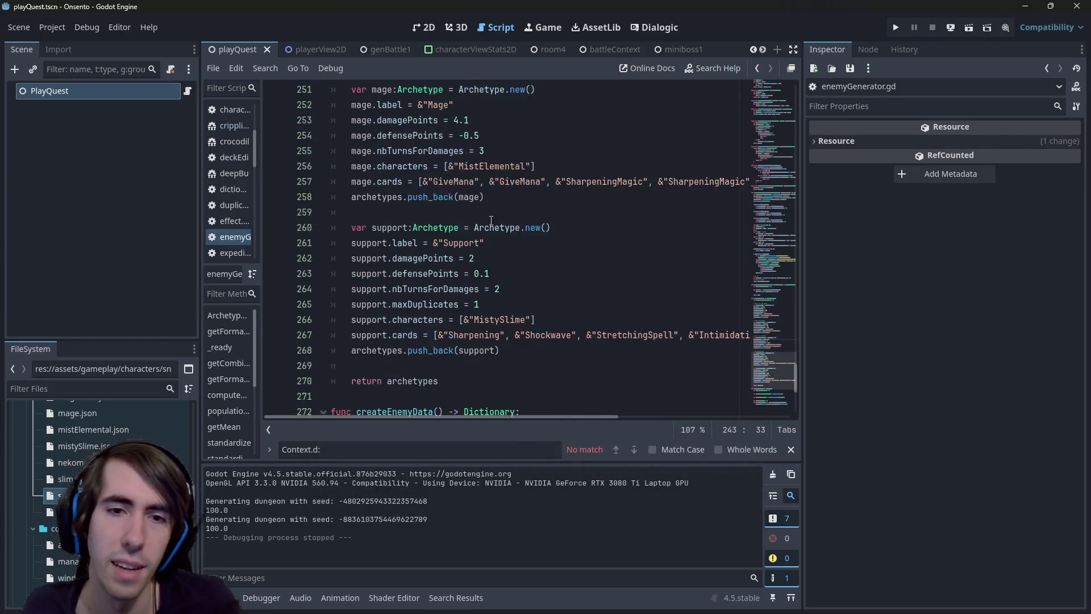
pyautogui.scroll(-4, 491, 220)
pyautogui.scroll(9, 483, 233)
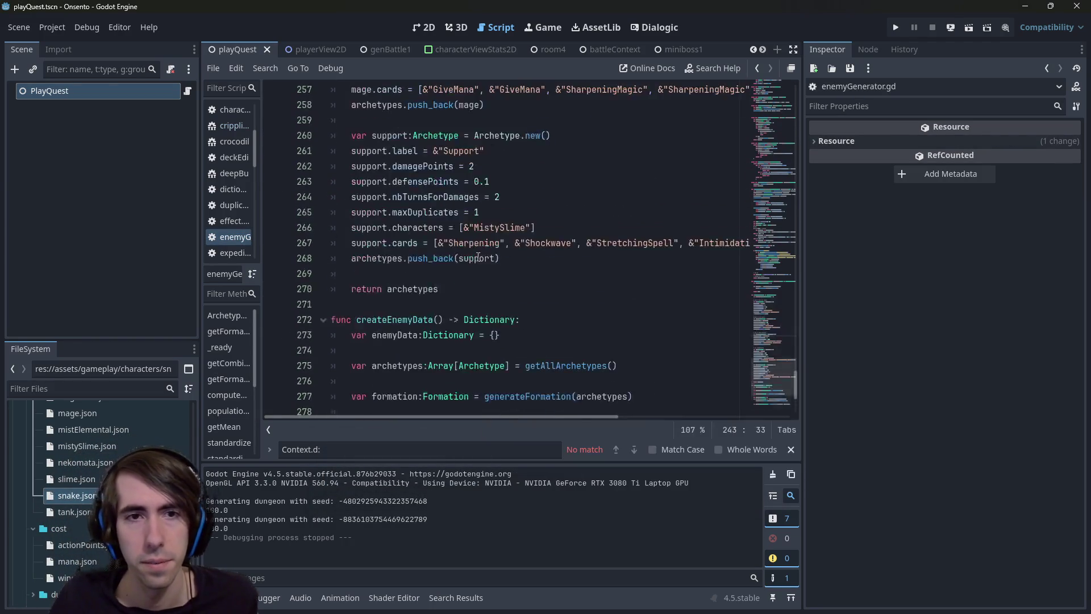
pyautogui.scroll(11, 475, 248)
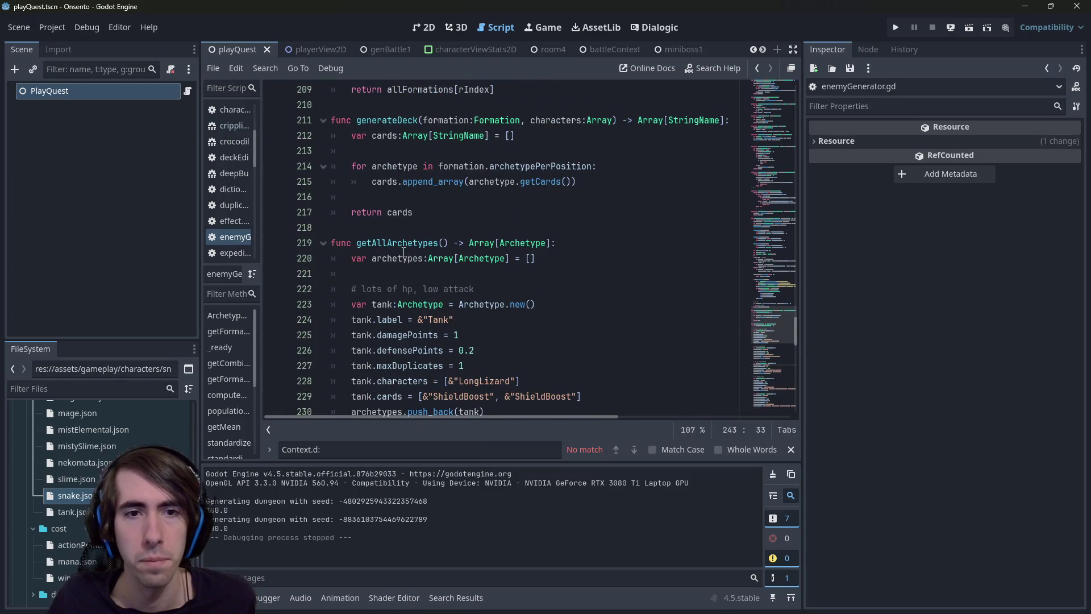
# Find where getAllArchetypes is used and highlight the characters variable
pyautogui.doubleClick(400, 246)
pyautogui.hotkey('ctrl', 'f')
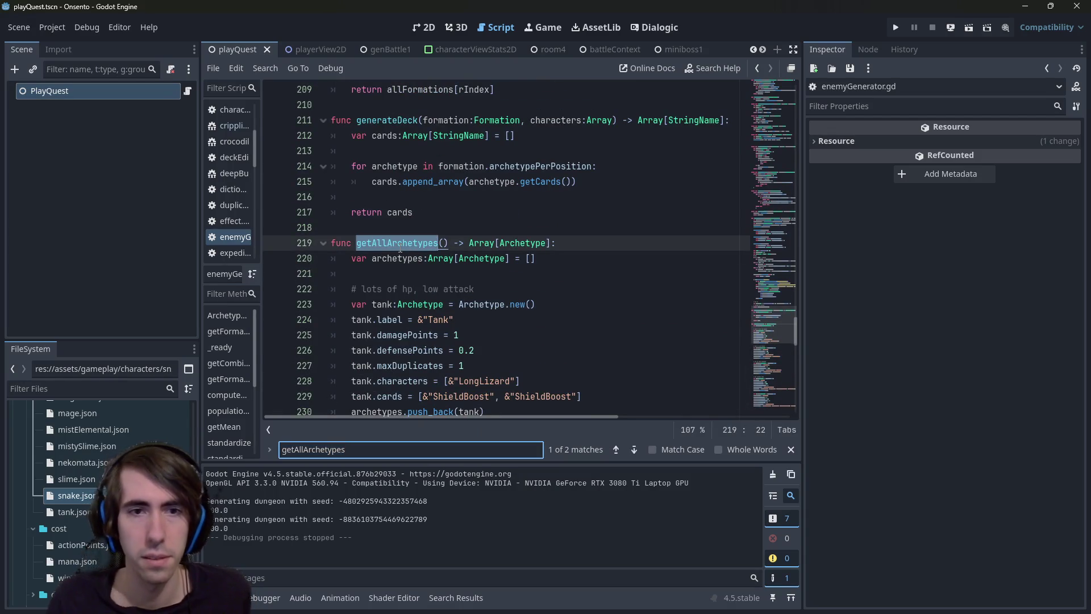
pyautogui.press('Return')
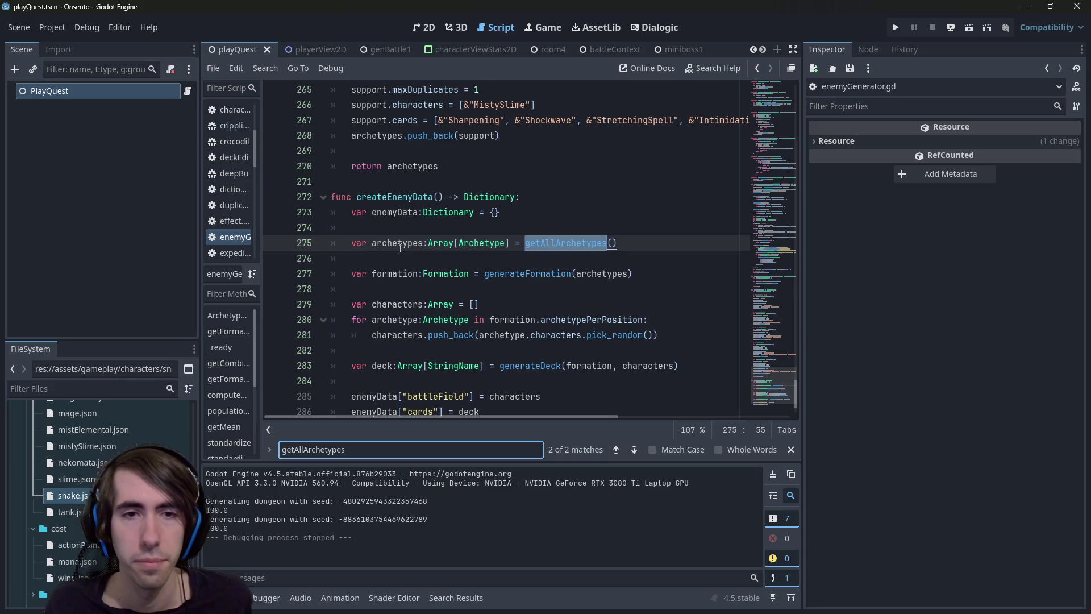
pyautogui.doubleClick(400, 245)
pyautogui.scroll(-2, 400, 247)
pyautogui.doubleClick(556, 274)
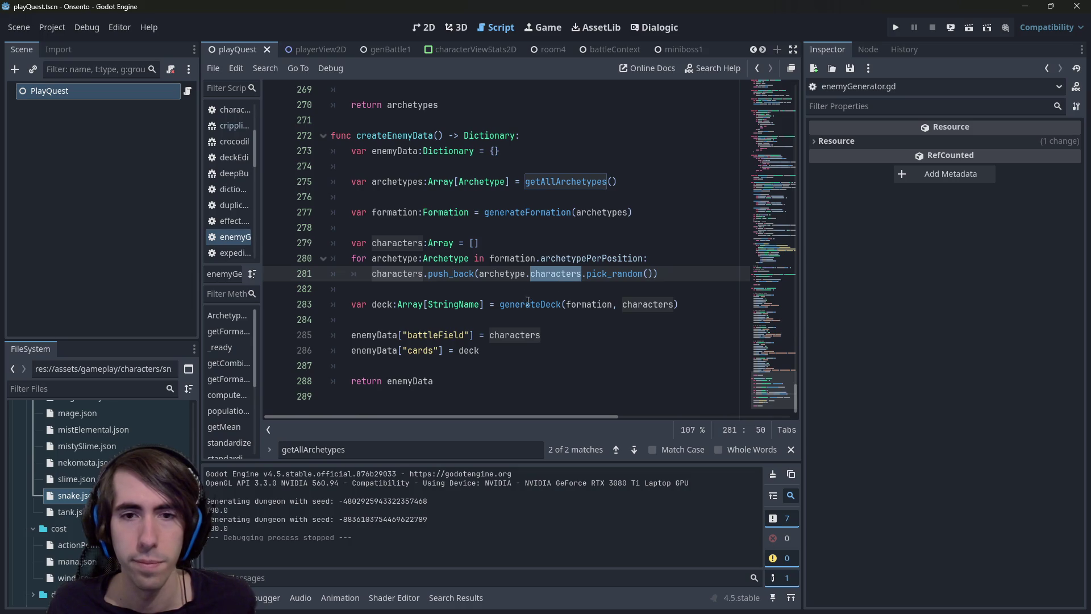
# Follow the generateDeck call on line 283 to its definition, then return to createEnemyData
pyautogui.click(528, 301)
pyautogui.click(635, 304)
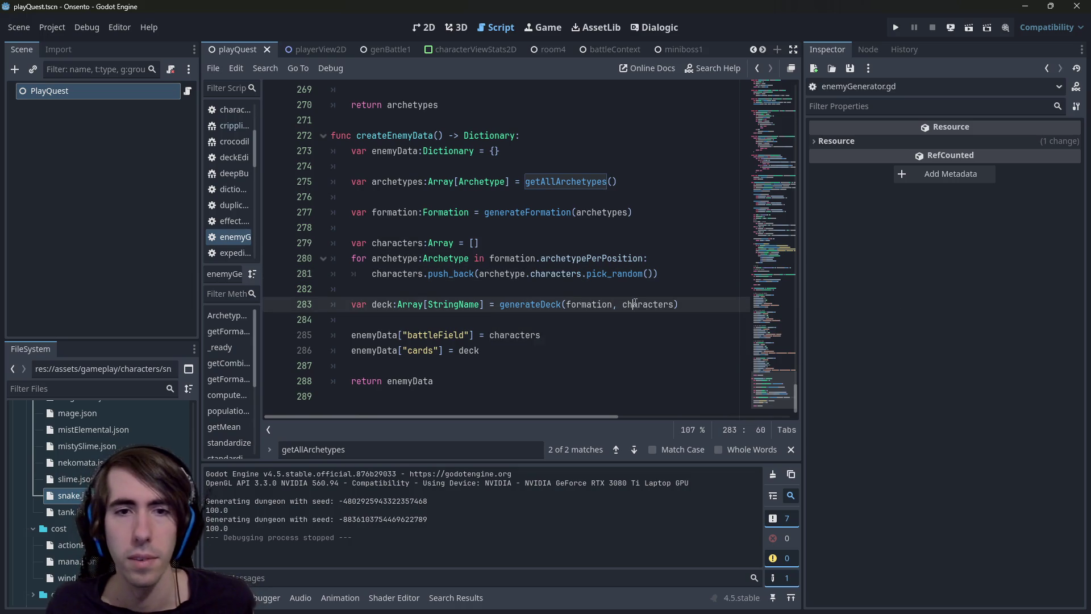
pyautogui.doubleClick(634, 304)
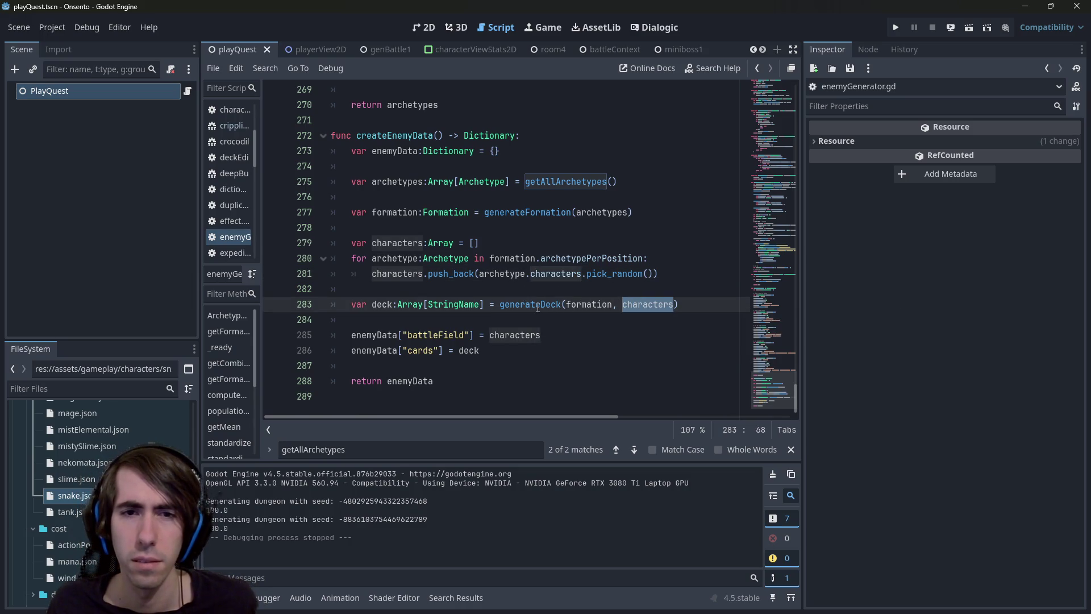
pyautogui.click(628, 305)
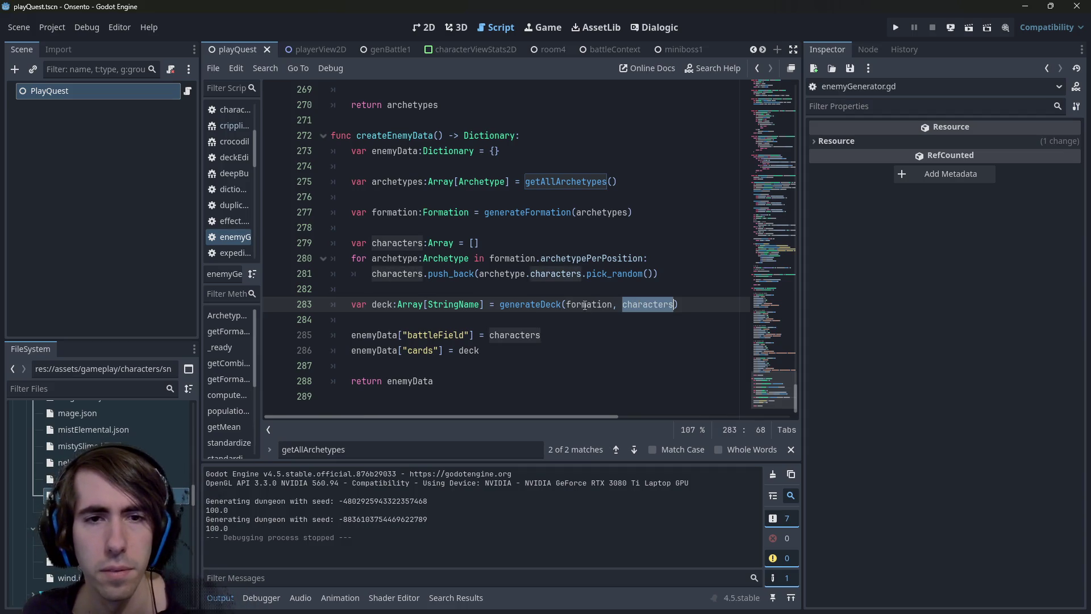
pyautogui.click(544, 305)
pyautogui.keyDown('ctrl'); pyautogui.click(547, 305); pyautogui.keyUp('ctrl')
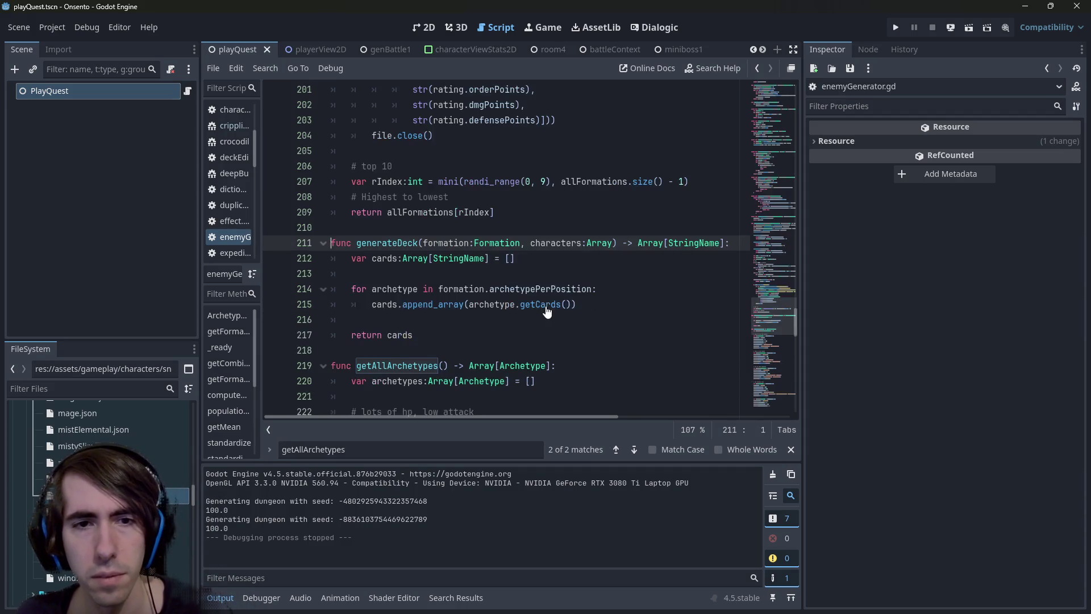
pyautogui.doubleClick(556, 250)
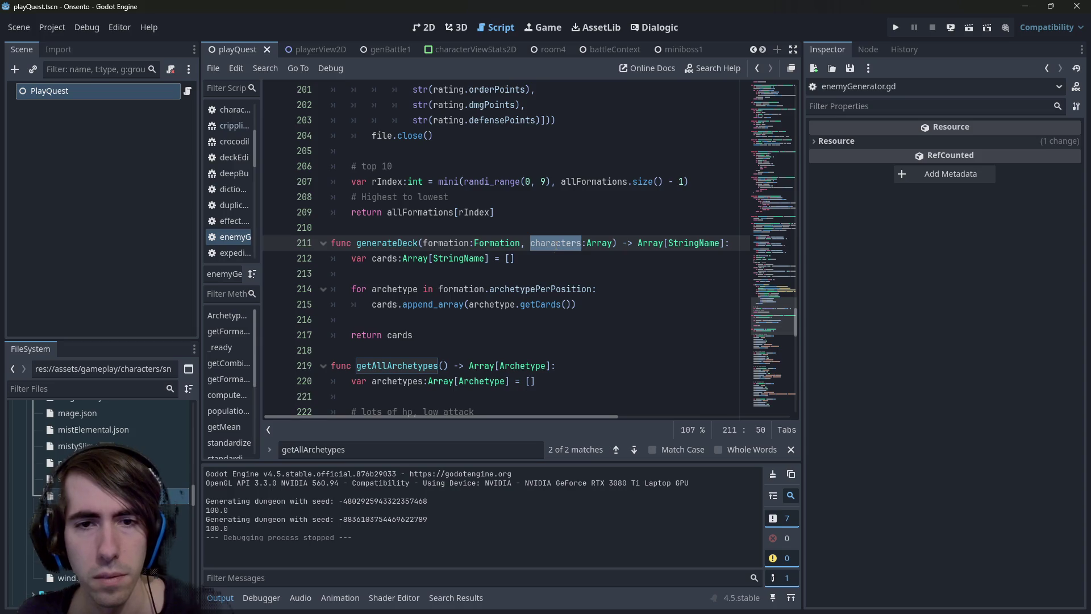
pyautogui.hotkey('alt', 'Left')
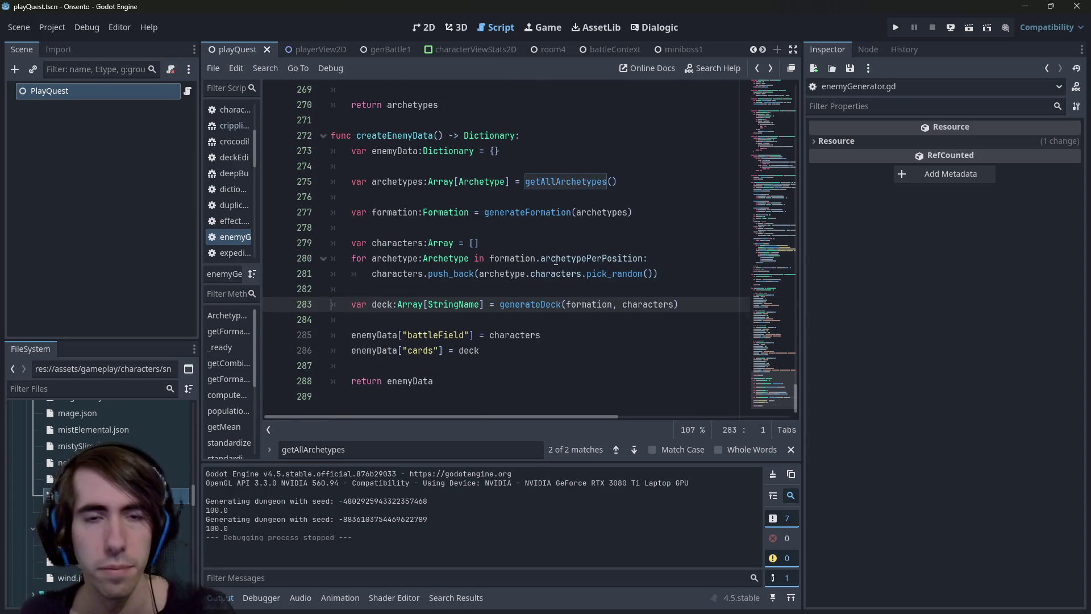
# Review the archetype definitions, including the warrior and the tank's LongLizard entry
pyautogui.scroll(6, 556, 260)
pyautogui.scroll(5, 556, 260)
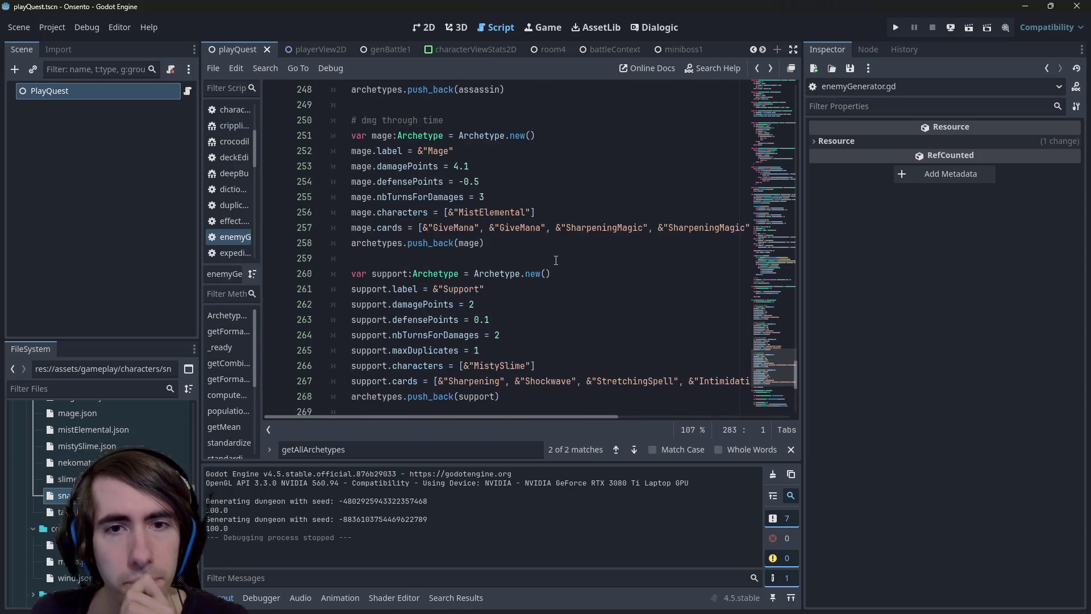
pyautogui.scroll(3, 624, 243)
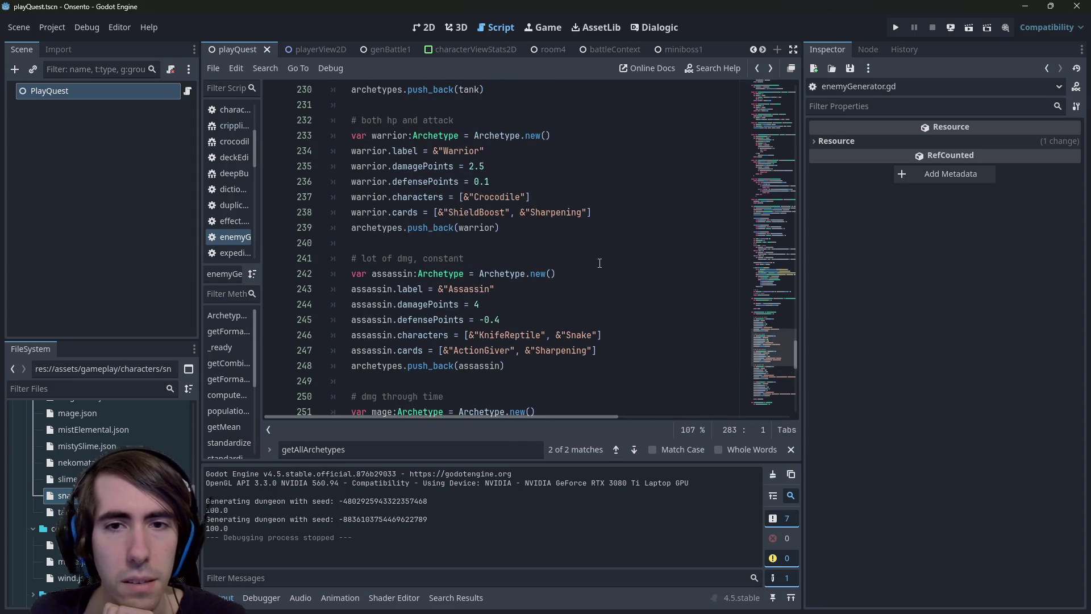
pyautogui.moveTo(532, 213); pyautogui.dragTo(364, 199)
pyautogui.click(531, 212)
pyautogui.scroll(2, 545, 200)
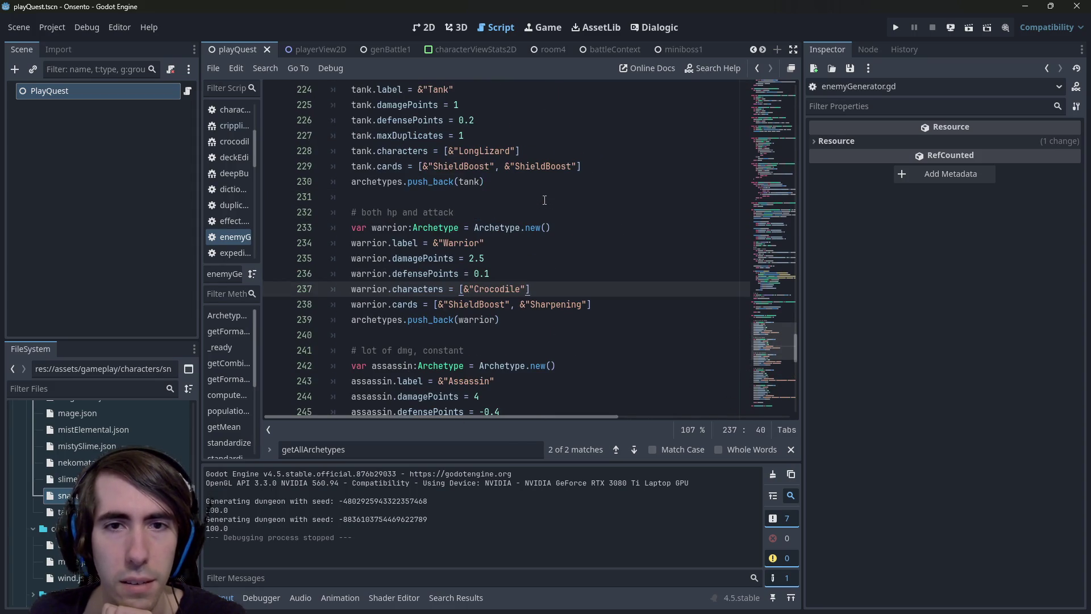
pyautogui.scroll(2, 545, 200)
pyautogui.moveTo(529, 244); pyautogui.dragTo(290, 231)
pyautogui.click(525, 243)
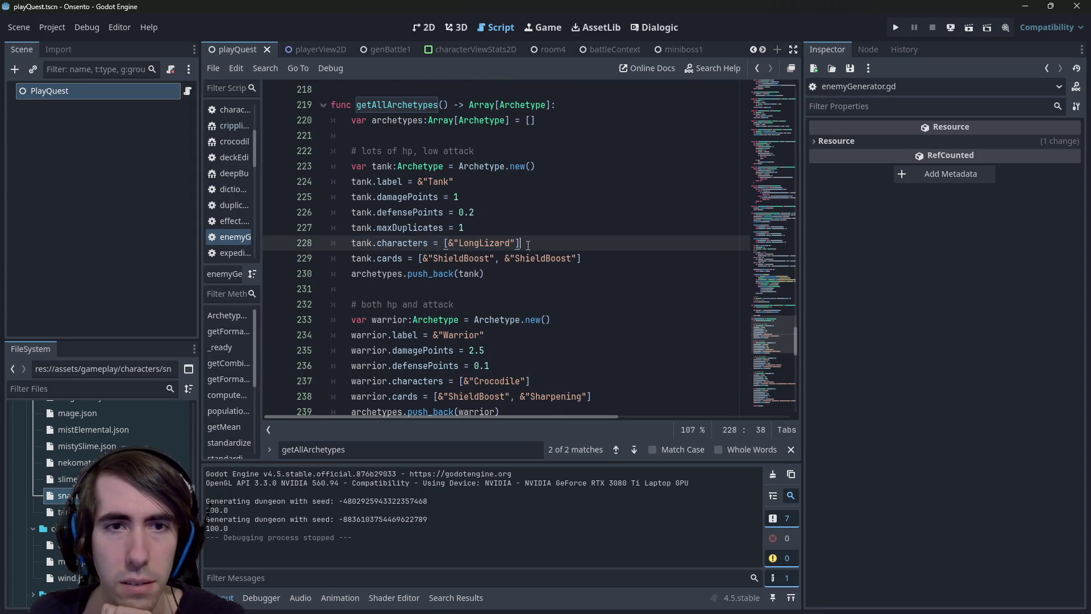
pyautogui.scroll(-2, 528, 245)
pyautogui.scroll(-3, 527, 246)
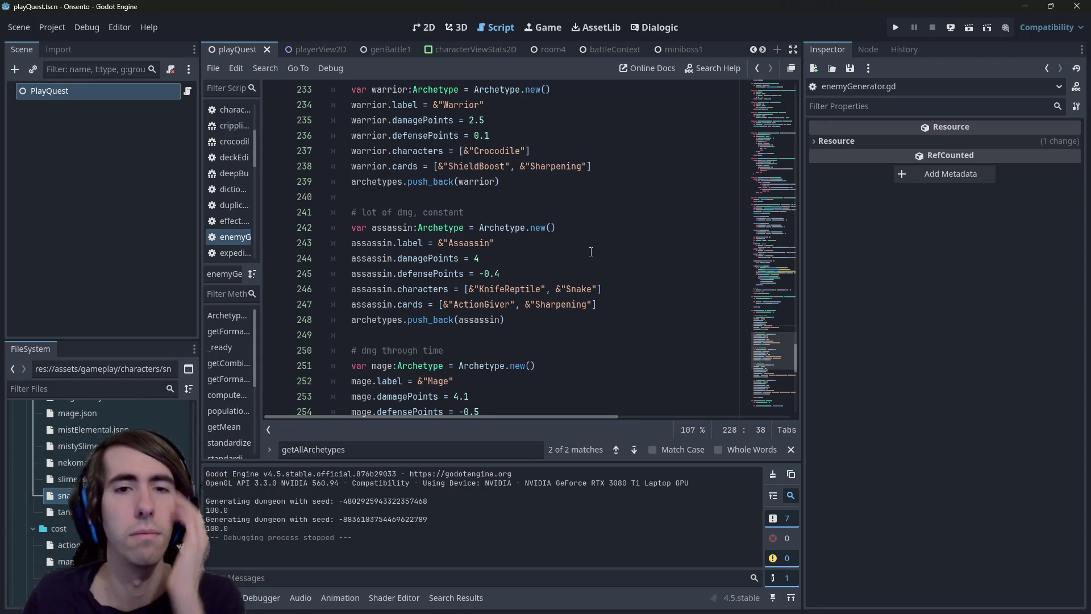
# Jump from the generateFormation call to its function definition
pyautogui.scroll(-7, 577, 254)
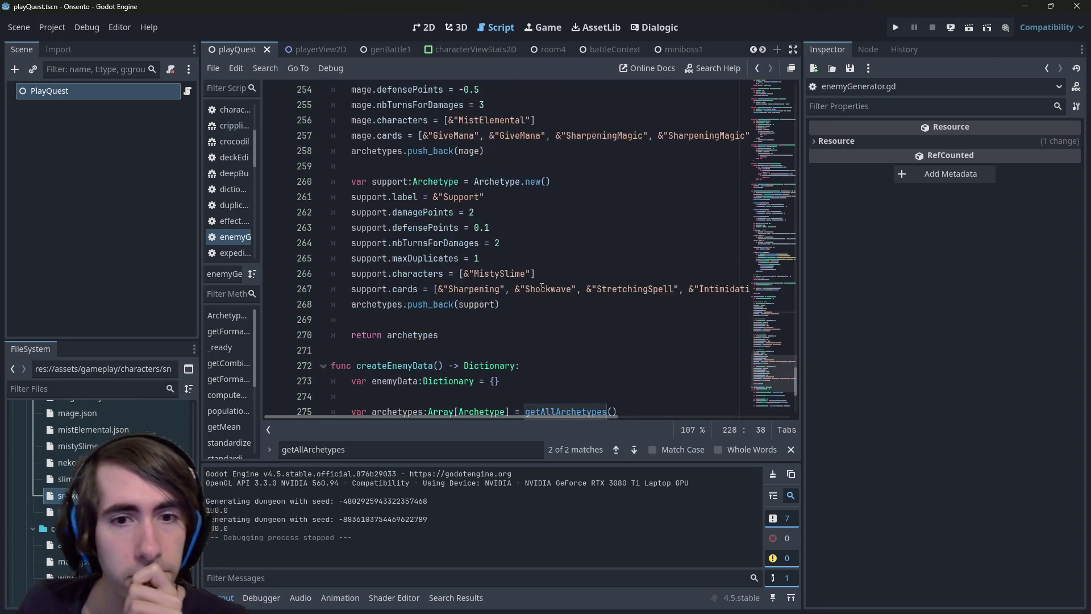
pyautogui.scroll(4, 541, 285)
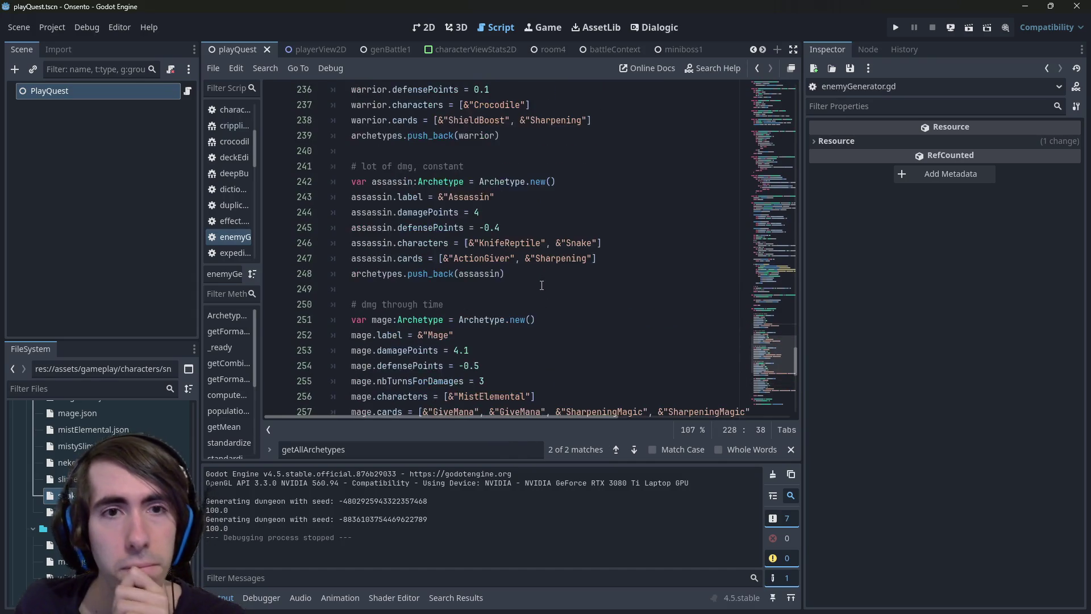
pyautogui.scroll(-8, 542, 286)
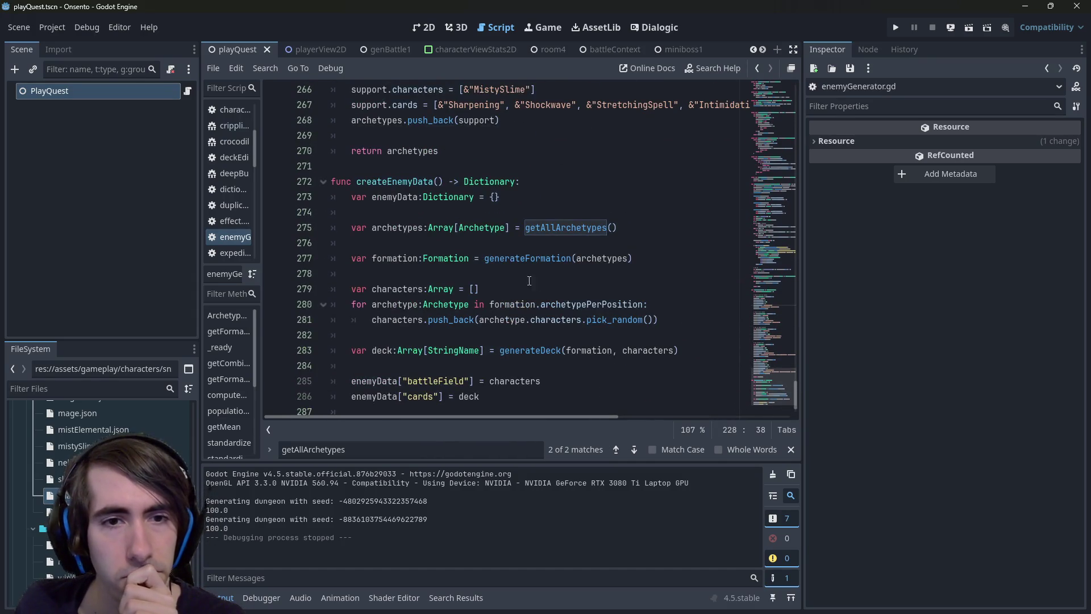
pyautogui.click(520, 243)
pyautogui.click(380, 259)
pyautogui.click(518, 258)
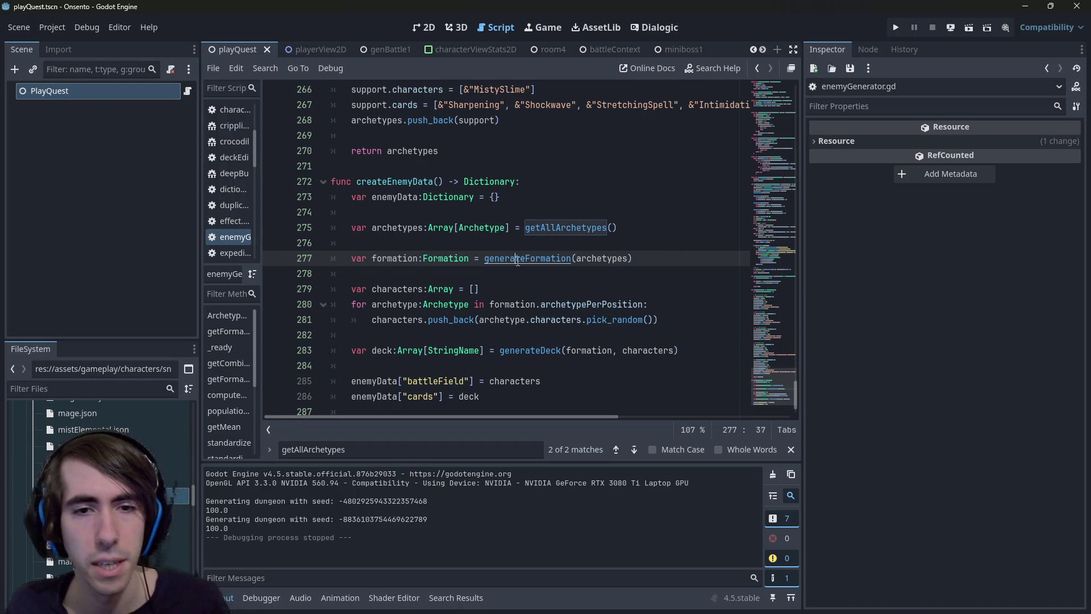
pyautogui.keyDown('ctrl'); pyautogui.click(518, 259); pyautogui.keyUp('ctrl')
pyautogui.scroll(-3, 518, 268)
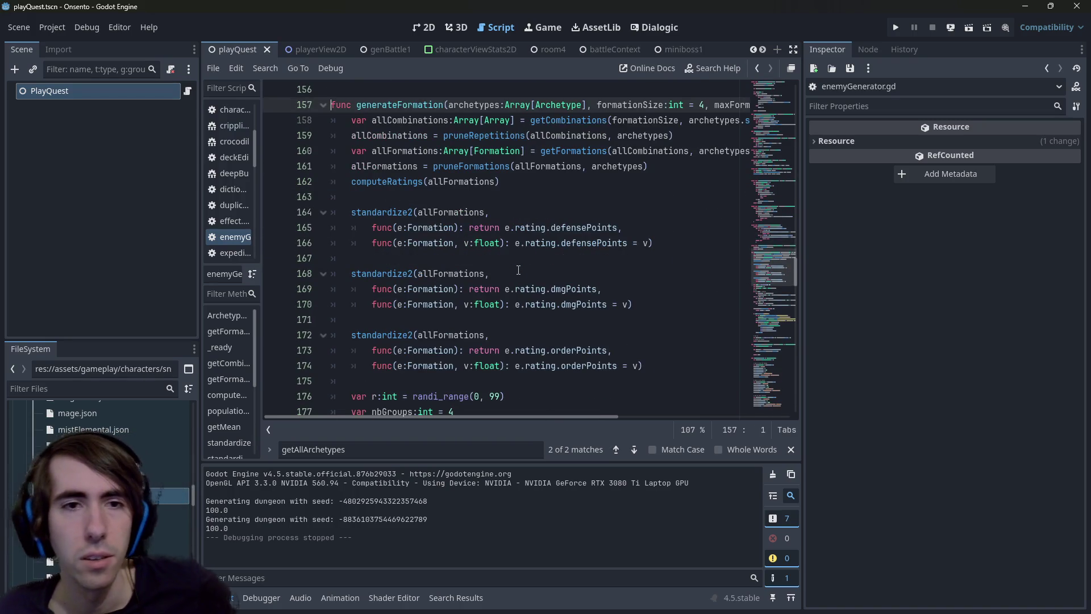
# Select the computeRatings call and widen the code editor
pyautogui.scroll(-2, 518, 270)
pyautogui.scroll(3, 518, 269)
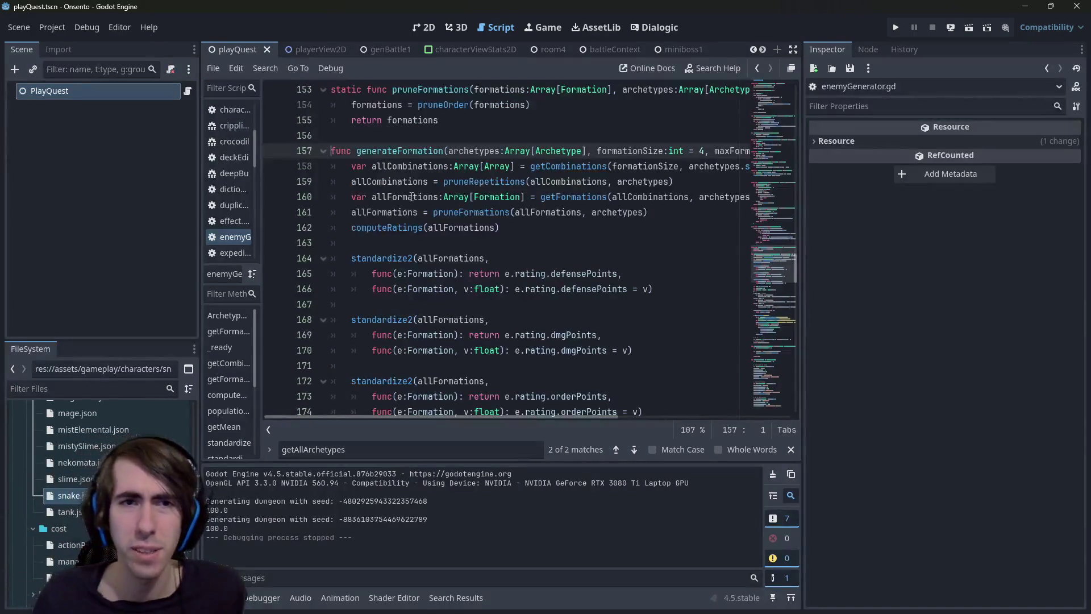
pyautogui.click(401, 232)
pyautogui.doubleClick(402, 232)
pyautogui.scroll(-4, 405, 236)
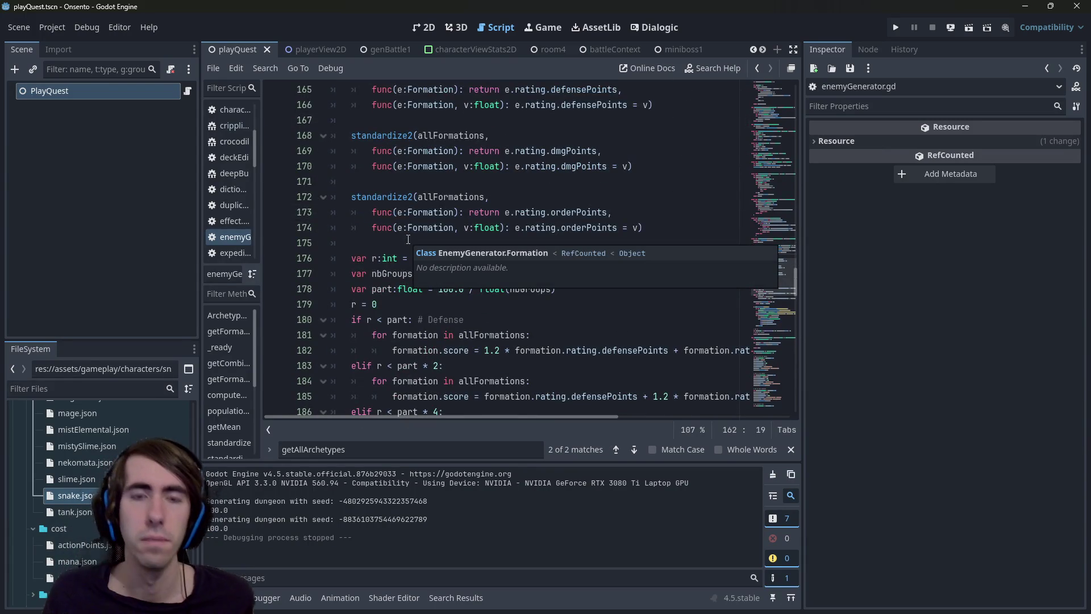
pyautogui.scroll(-2, 485, 221)
pyautogui.scroll(-1, 484, 222)
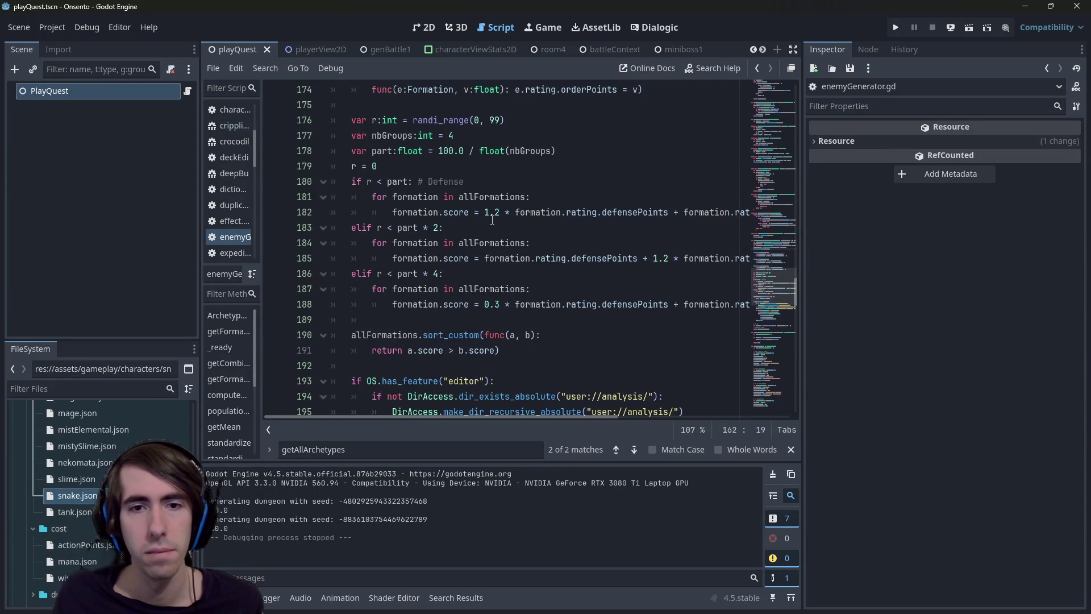
pyautogui.moveTo(802, 221); pyautogui.dragTo(906, 222)
# Highlight every use of the variable r and select the r = 0 line
pyautogui.click(367, 182)
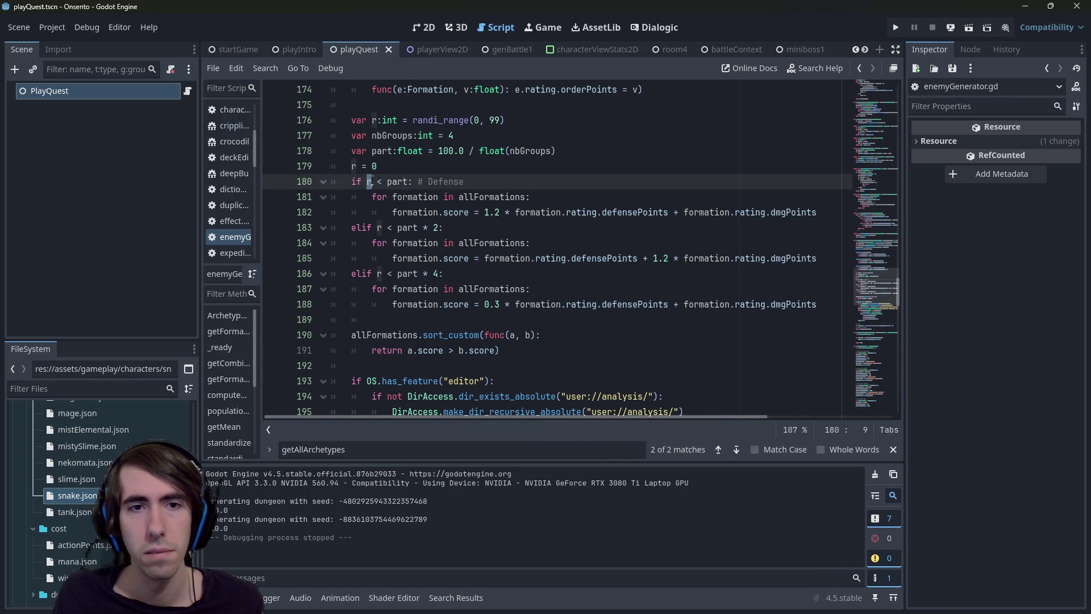
pyautogui.scroll(1, 511, 176)
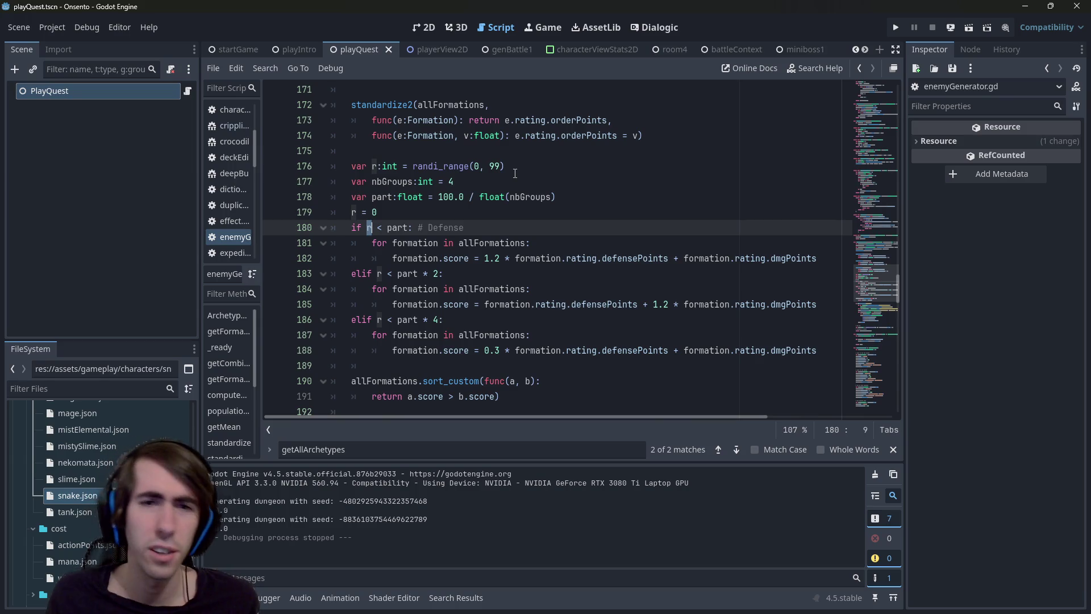
pyautogui.moveTo(388, 215); pyautogui.dragTo(330, 213)
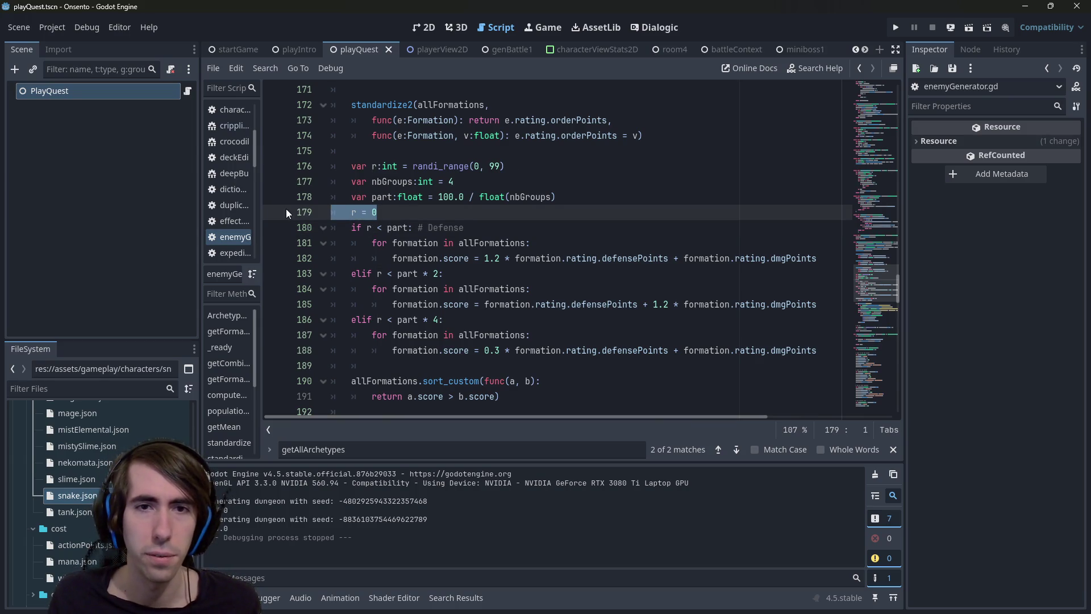
pyautogui.click(369, 212)
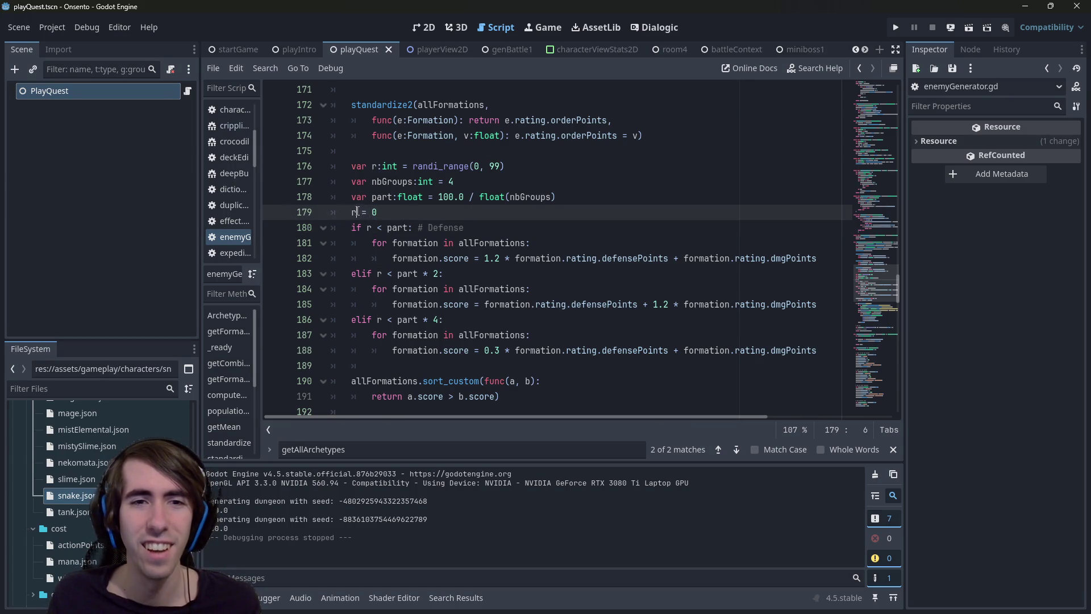
pyautogui.doubleClick(355, 212)
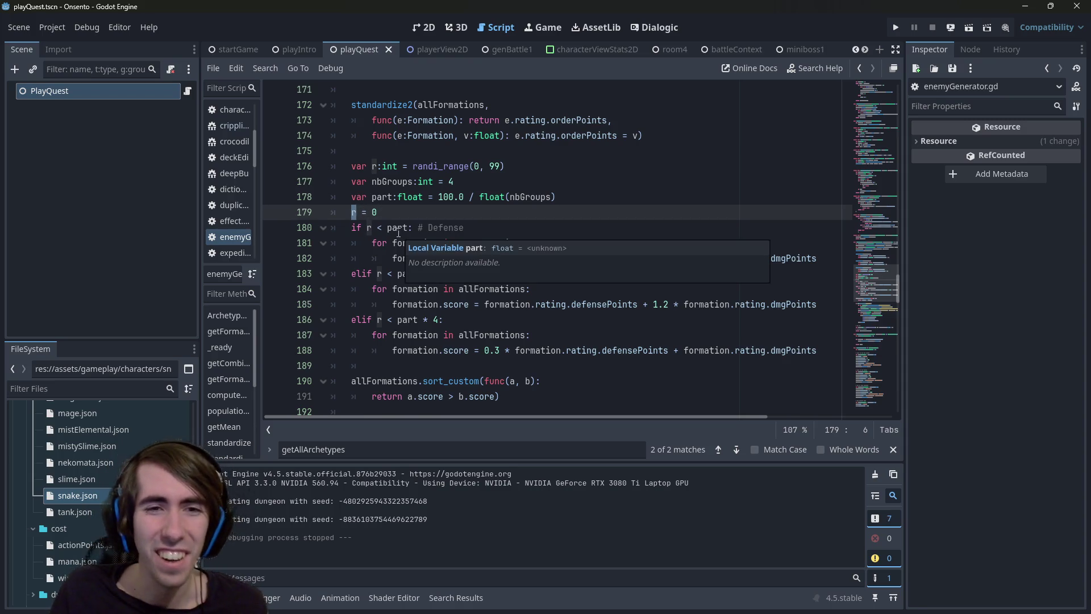
pyautogui.moveTo(377, 212); pyautogui.dragTo(288, 208)
# Trace part and nbGroups, review the line 185 scoring formula, and reselect r = 0
pyautogui.doubleClick(398, 228)
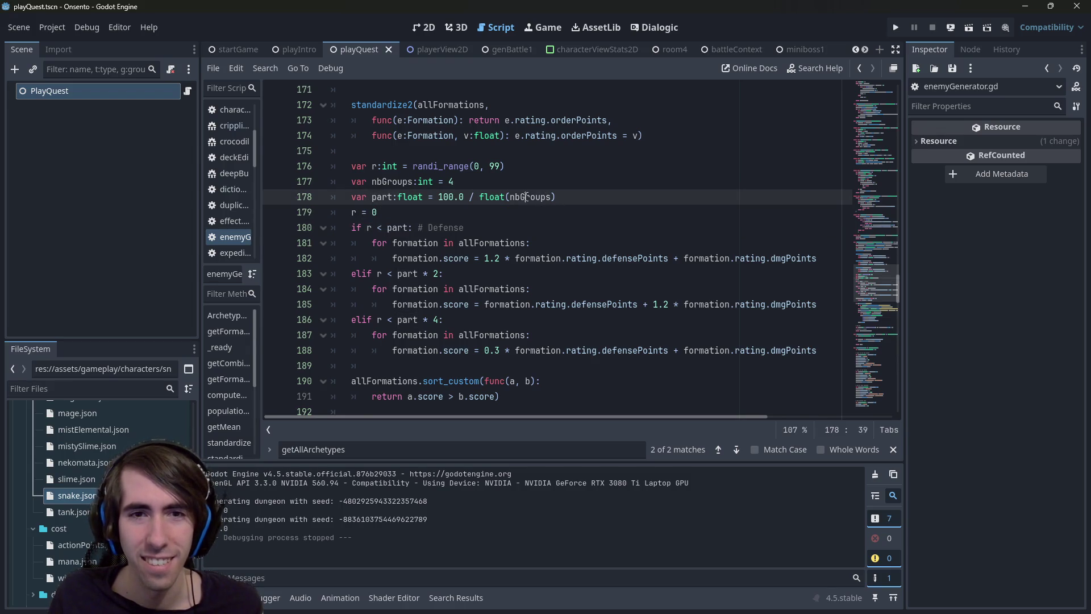
pyautogui.doubleClick(527, 197)
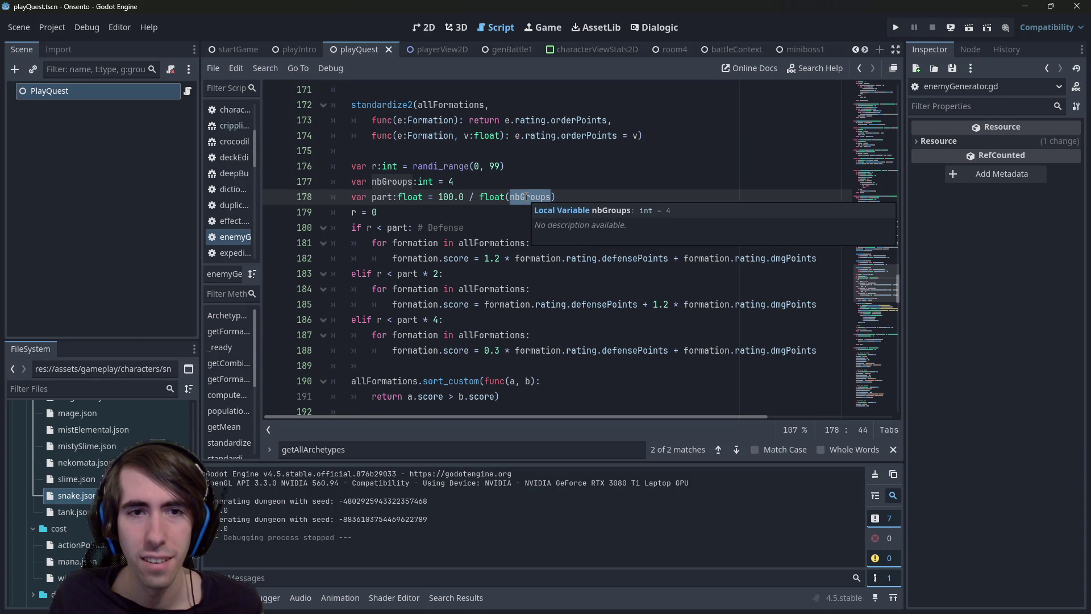
pyautogui.doubleClick(392, 181)
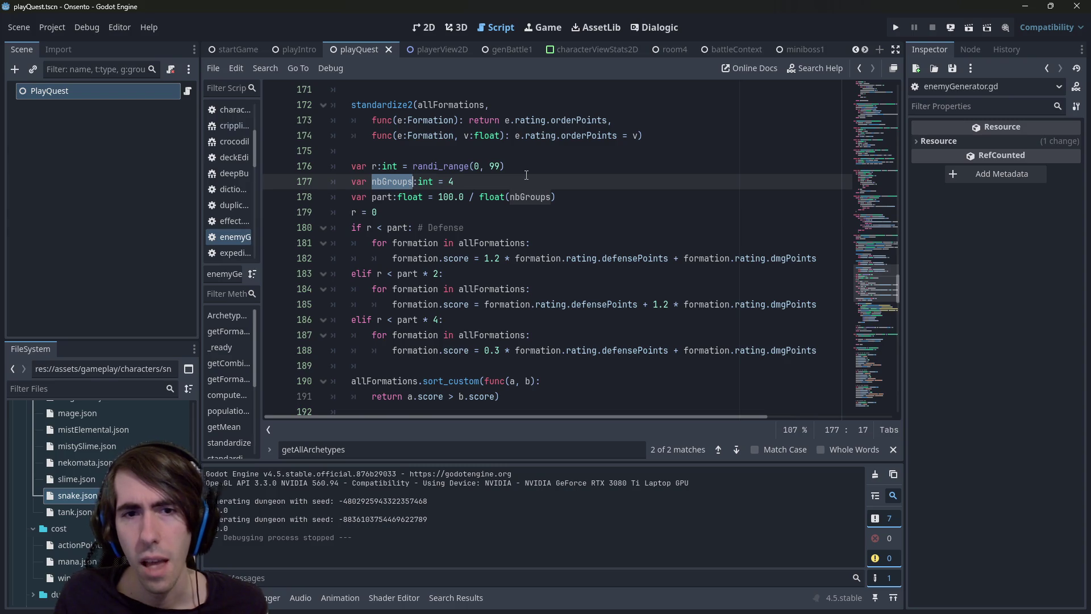
pyautogui.moveTo(479, 242); pyautogui.dragTo(389, 229)
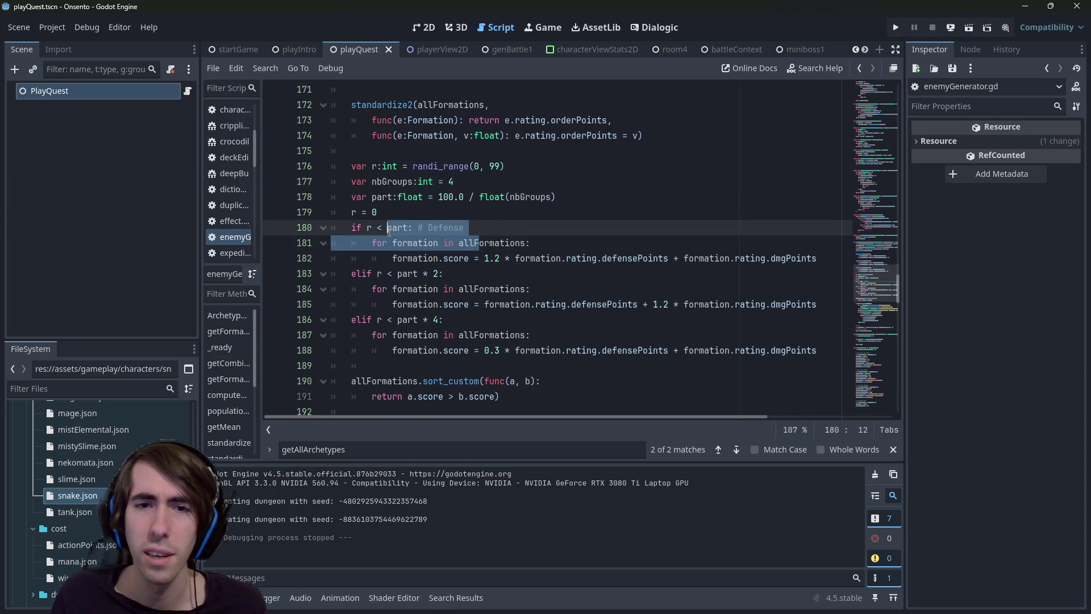
pyautogui.click(441, 212)
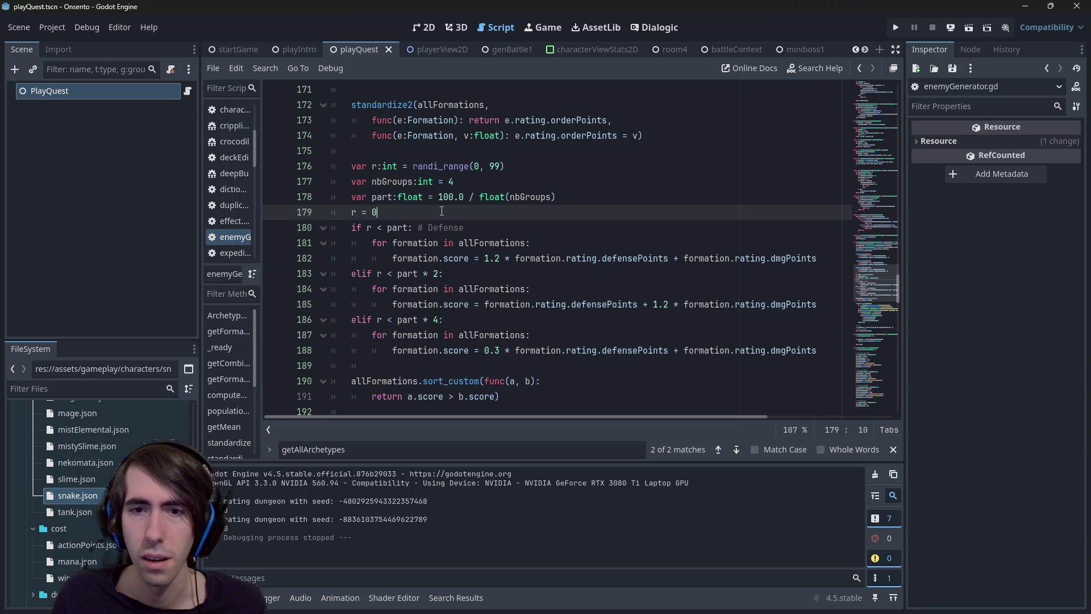
pyautogui.moveTo(627, 304)
pyautogui.mouseDown()
pyautogui.moveTo(392, 304)
pyautogui.moveTo(817, 305)
pyautogui.mouseUp()
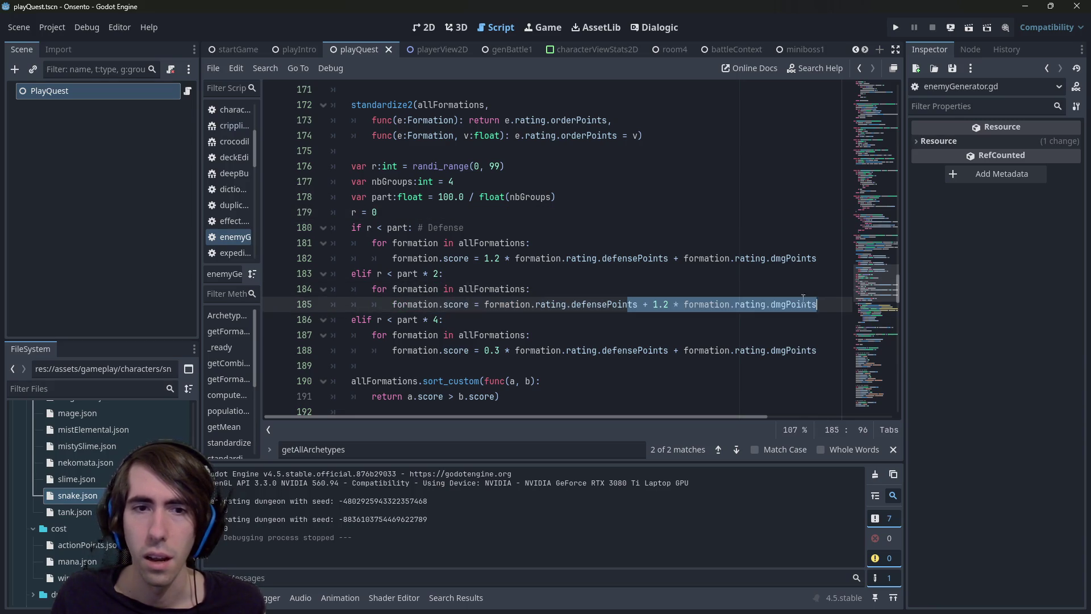
pyautogui.click(675, 305)
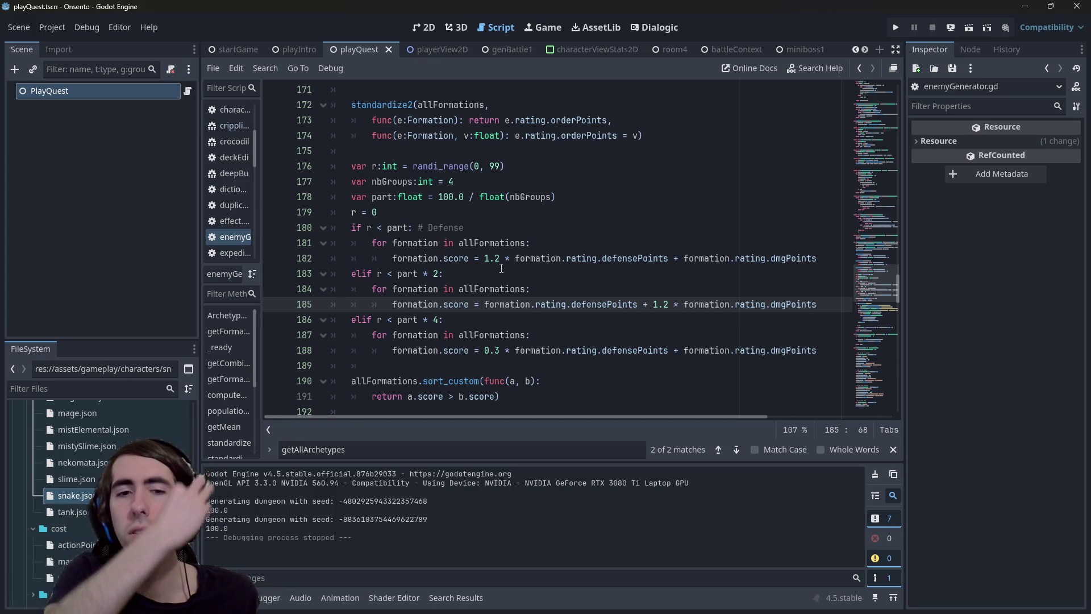
pyautogui.moveTo(378, 212); pyautogui.dragTo(281, 206)
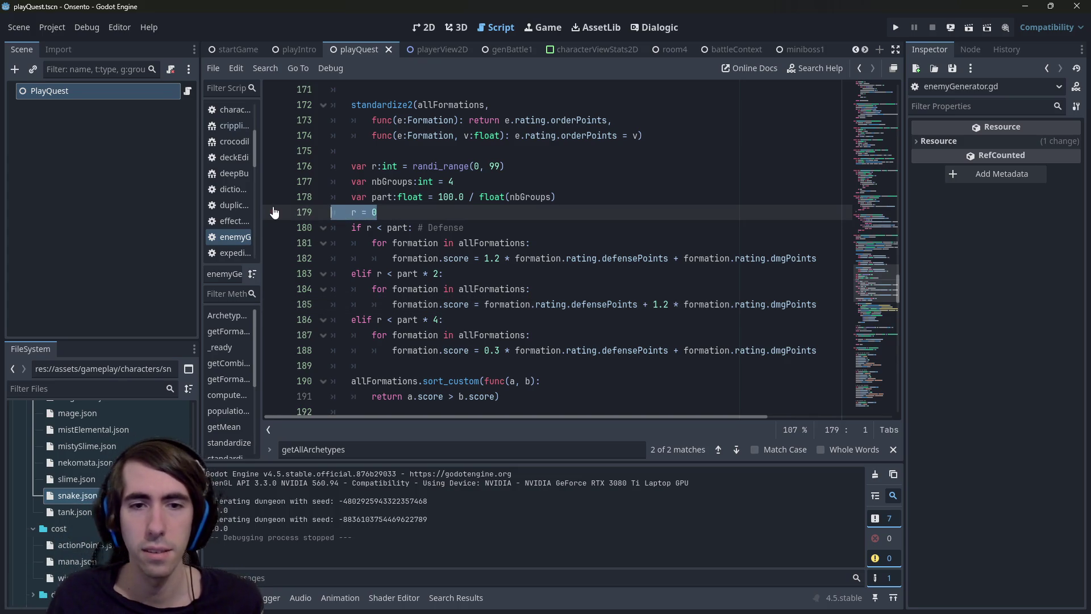
# Delete the r = 0 line, save the script, and run the current scene
pyautogui.press('BackSpace')
pyautogui.press('BackSpace')
pyautogui.hotkey('ctrl', 's')
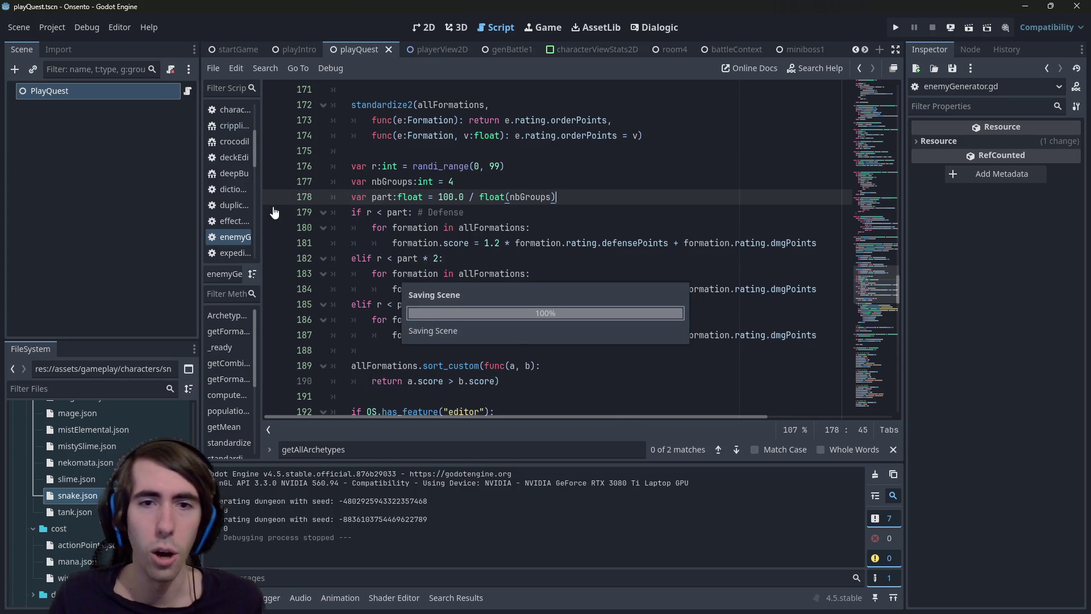
pyautogui.click(968, 29)
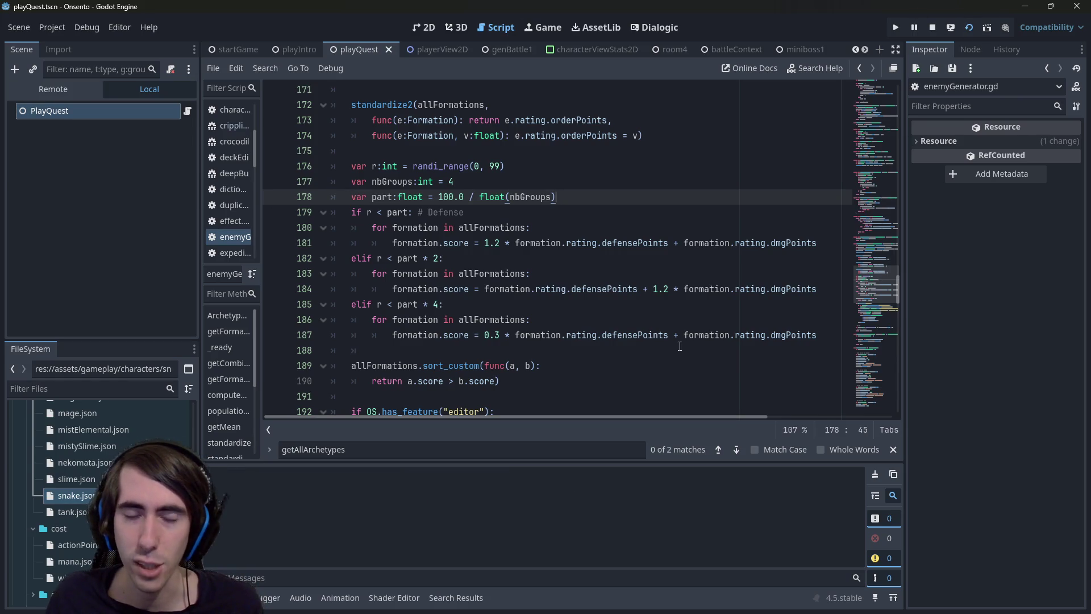
pyautogui.scroll(-2, 653, 335)
pyautogui.scroll(2, 602, 321)
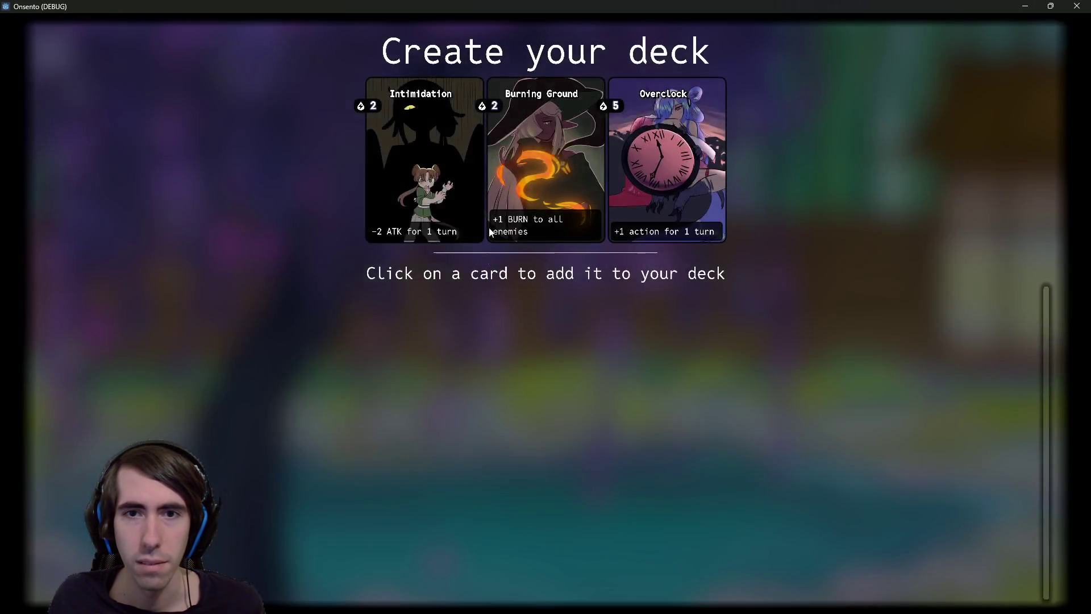
# Build the deck from the offered cards, from Intimidation through Guard Up
pyautogui.click(403, 189)
pyautogui.click(405, 188)
pyautogui.click(413, 183)
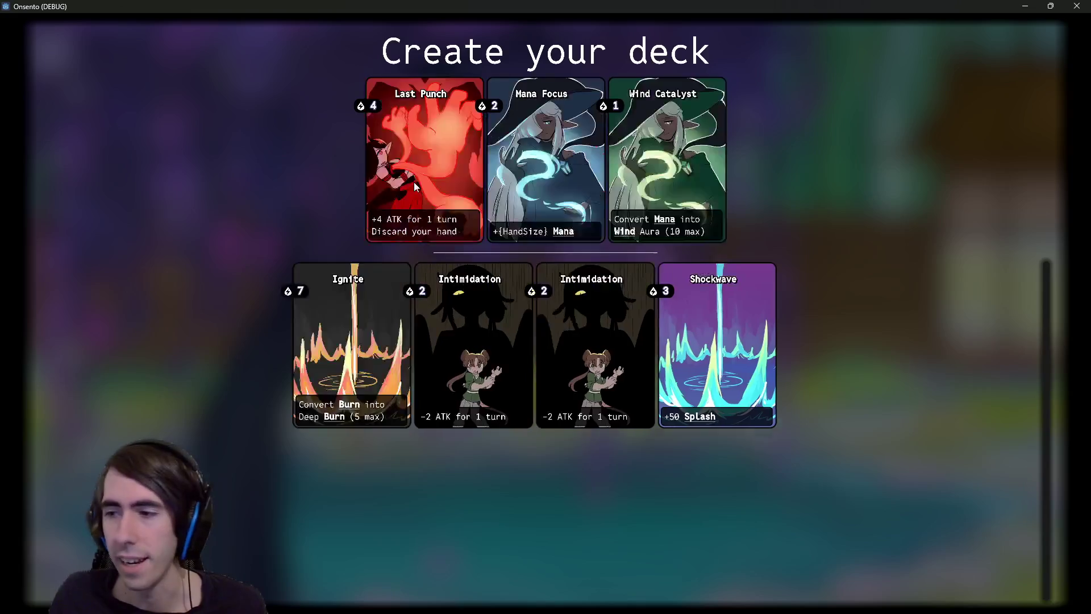
pyautogui.click(414, 182)
pyautogui.click(414, 182)
pyautogui.click(424, 177)
pyautogui.click(438, 171)
pyautogui.click(441, 168)
pyautogui.click(442, 171)
pyautogui.click(442, 169)
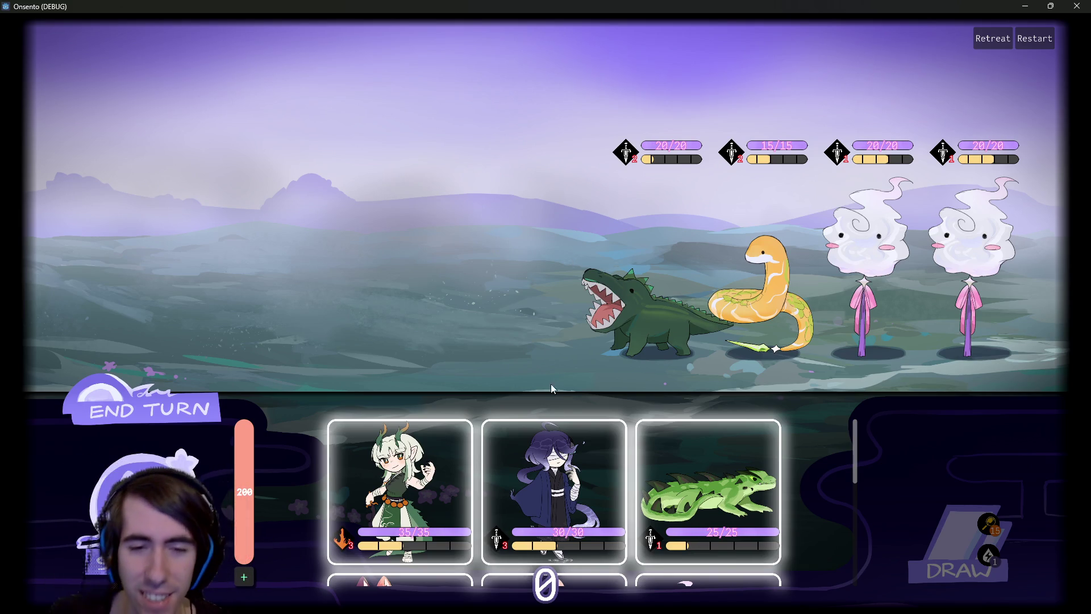
# Deploy the green-haired girl in both battles, taking the green route node in between
pyautogui.click(421, 478)
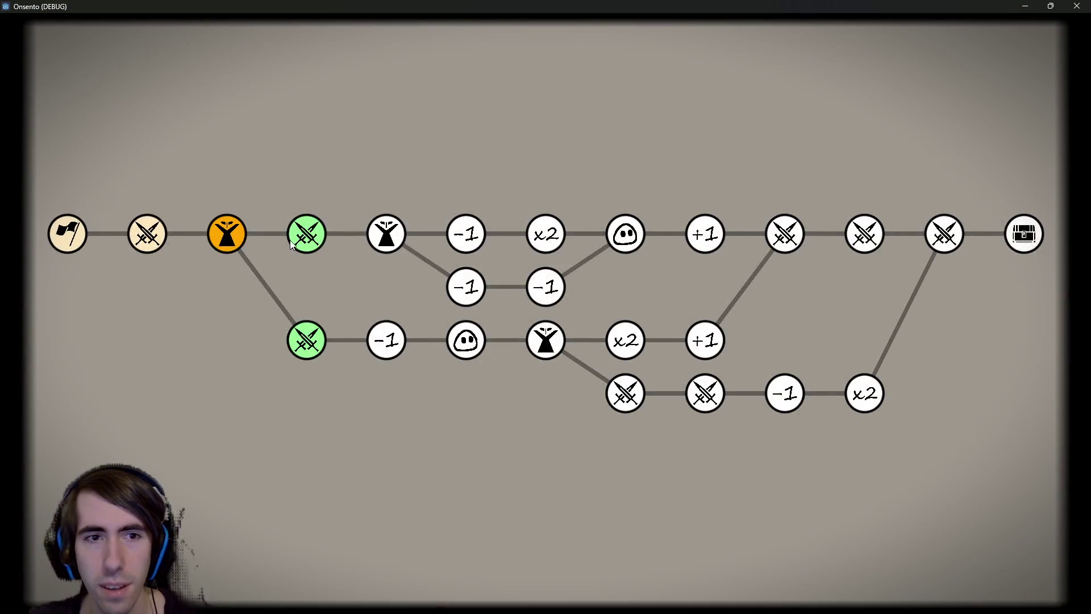
pyautogui.click(296, 238)
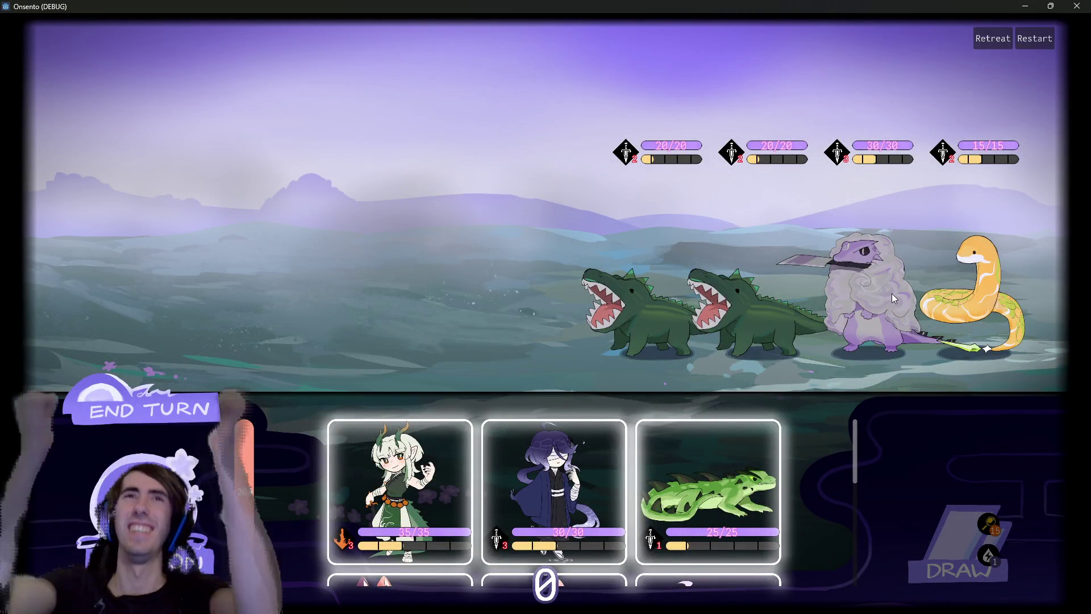
pyautogui.moveTo(399, 489); pyautogui.dragTo(439, 288)
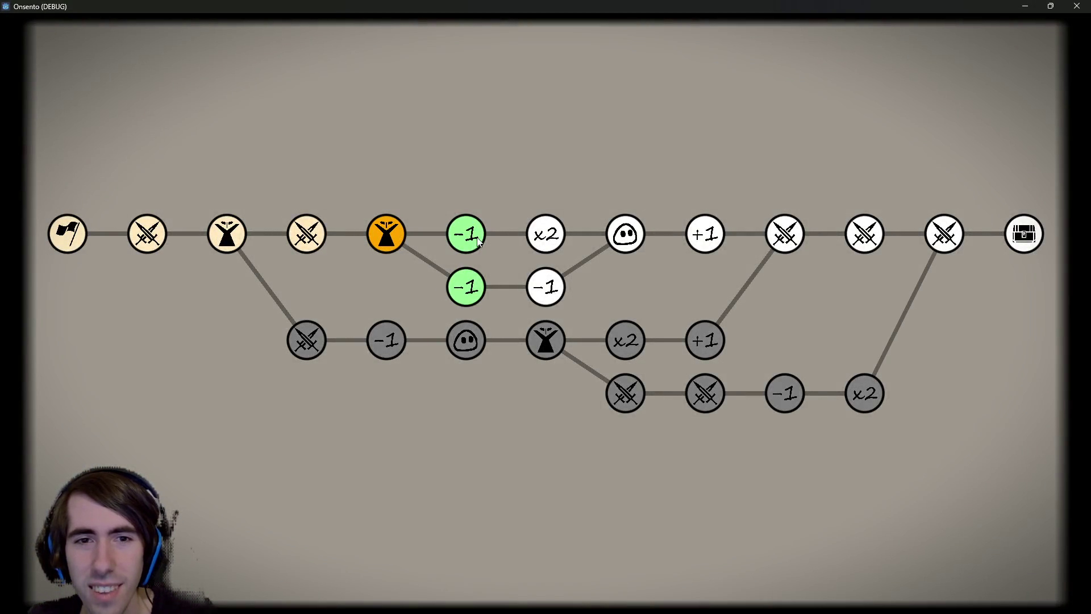
# At the -1 node remove Guard Up, duplicate Tempest, accept the purple monster, and continue
pyautogui.click(477, 239)
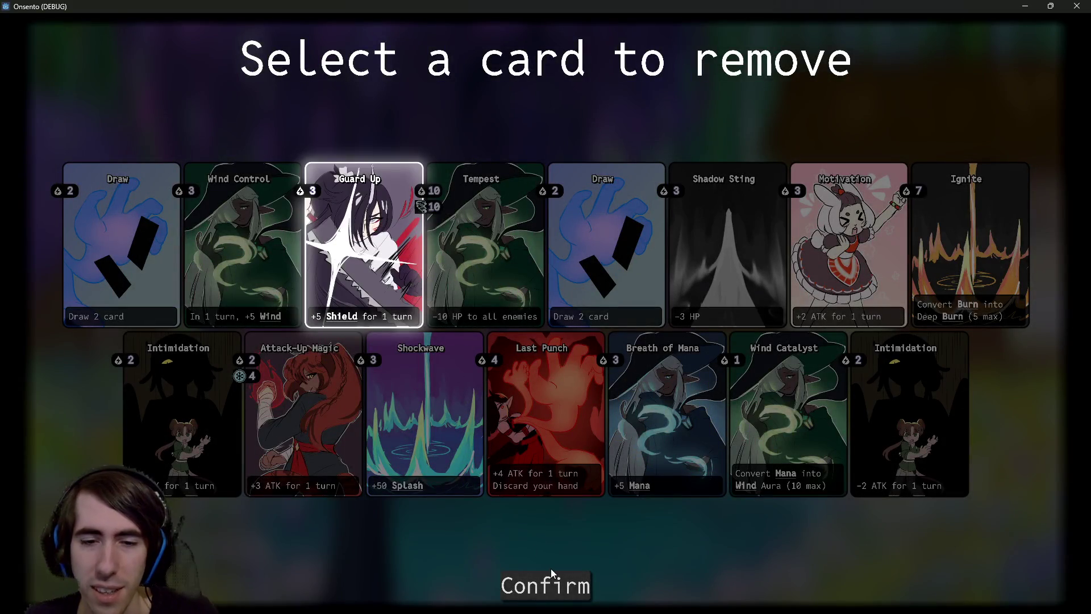
pyautogui.click(553, 573)
pyautogui.click(398, 318)
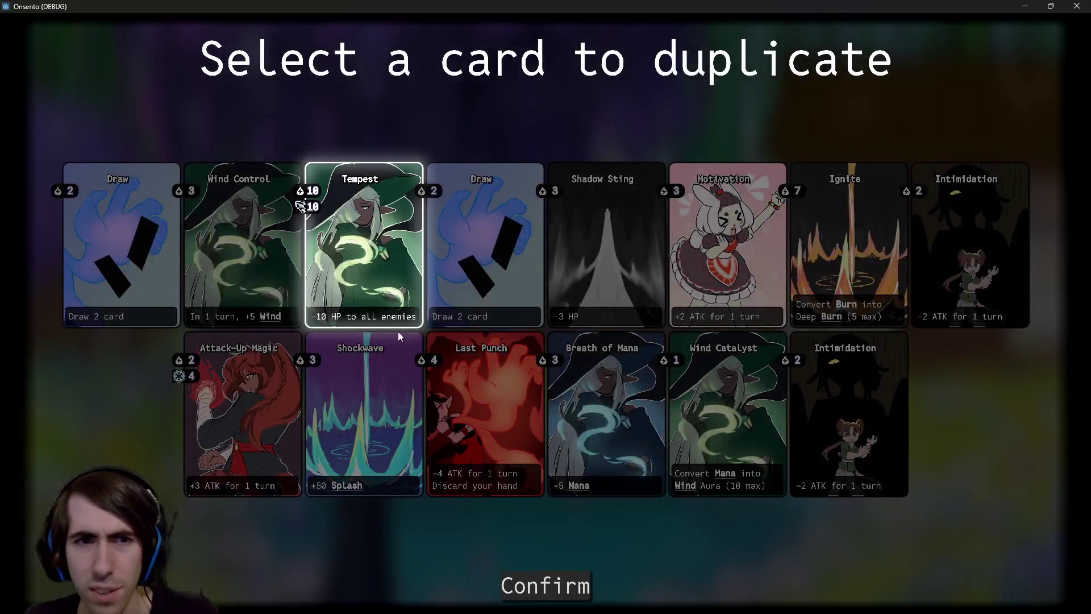
pyautogui.click(547, 591)
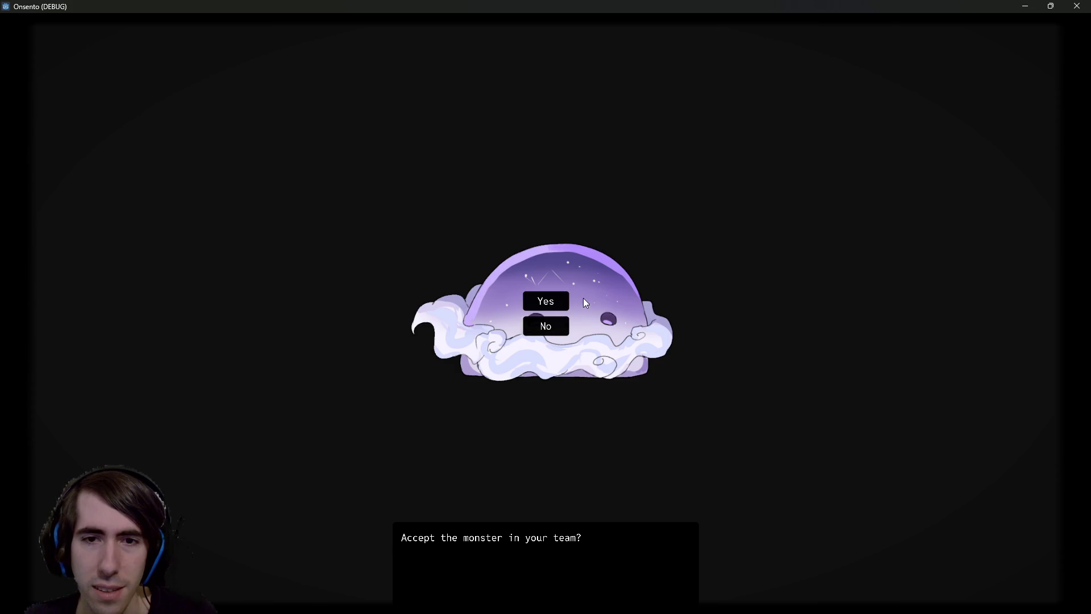
pyautogui.click(556, 301)
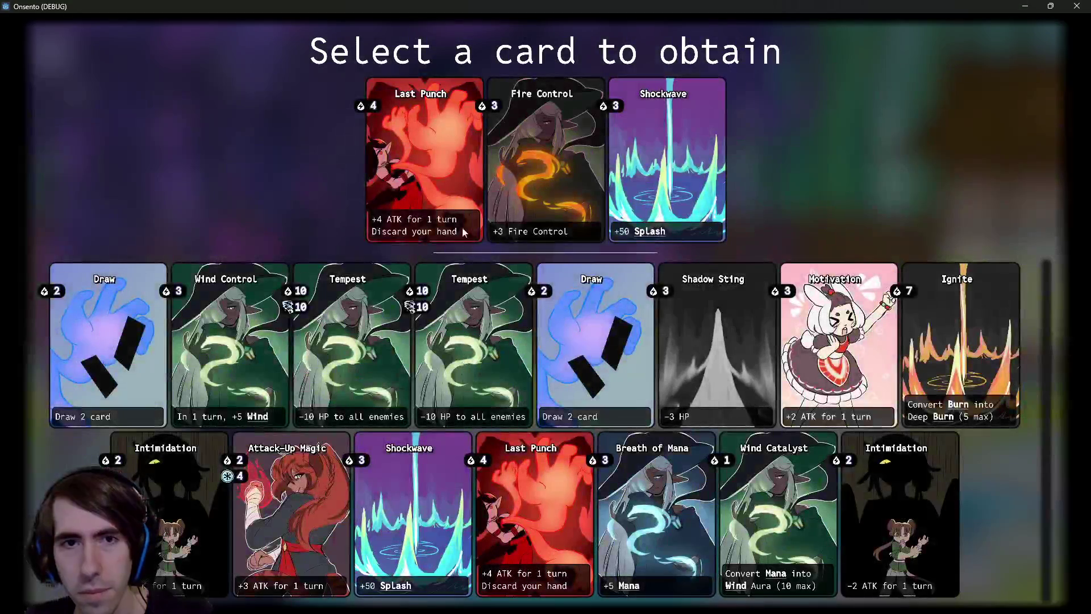
pyautogui.click(462, 227)
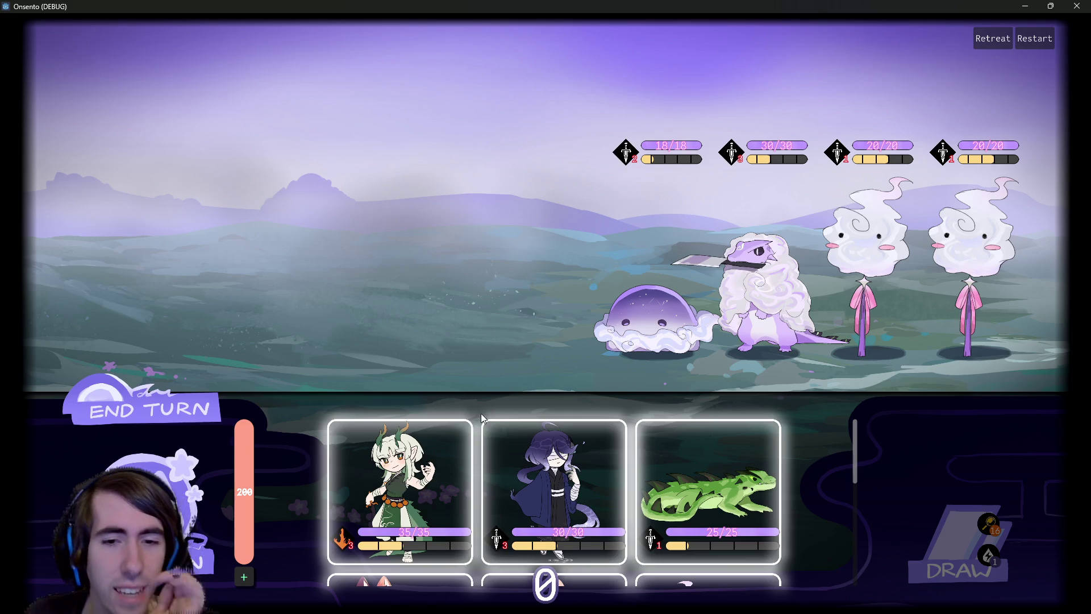
# Try placing the green dragon-girl, cancel it, and scroll through the hand grid
pyautogui.scroll(-3, 478, 457)
pyautogui.moveTo(466, 487)
pyautogui.mouseDown()
pyautogui.moveTo(464, 281)
pyautogui.moveTo(430, 467)
pyautogui.moveTo(460, 558)
pyautogui.mouseUp()
pyautogui.scroll(-2, 460, 558)
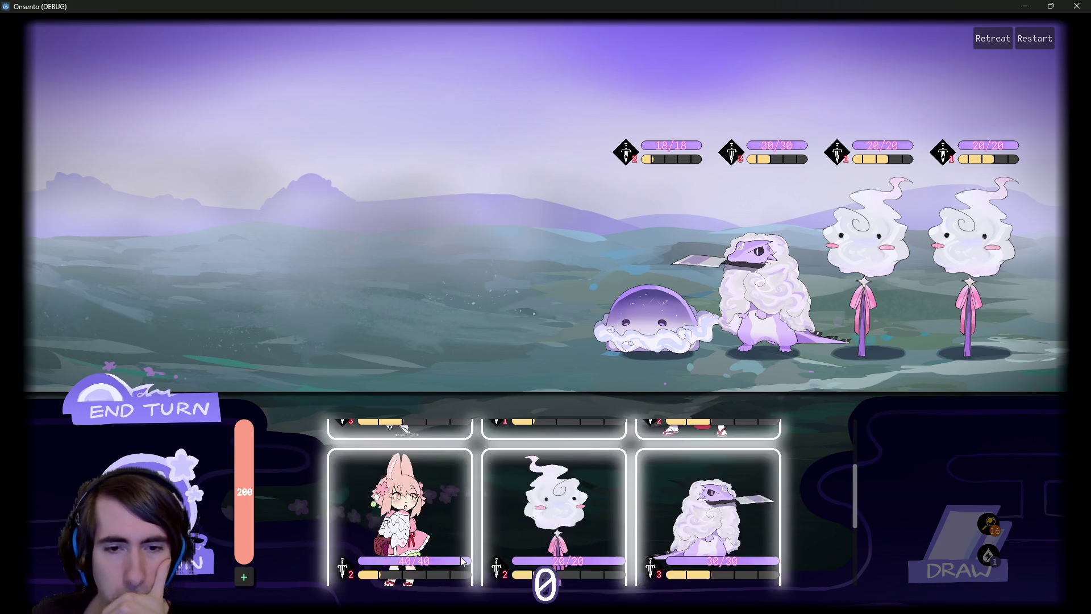
pyautogui.scroll(3, 460, 558)
pyautogui.scroll(-4, 568, 503)
pyautogui.scroll(2, 582, 500)
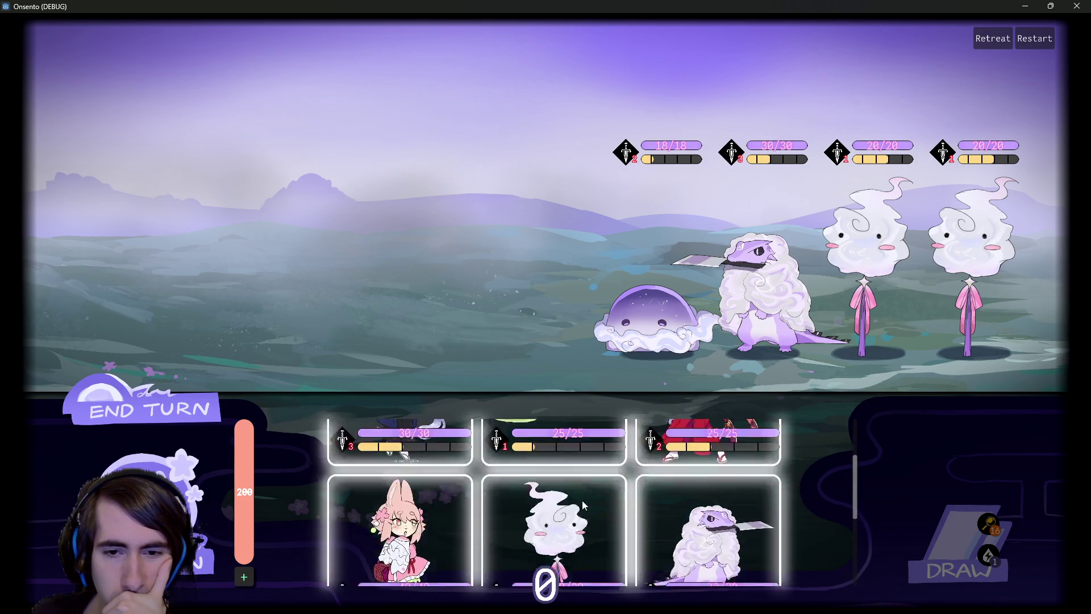
pyautogui.scroll(-3, 582, 501)
pyautogui.scroll(5, 582, 500)
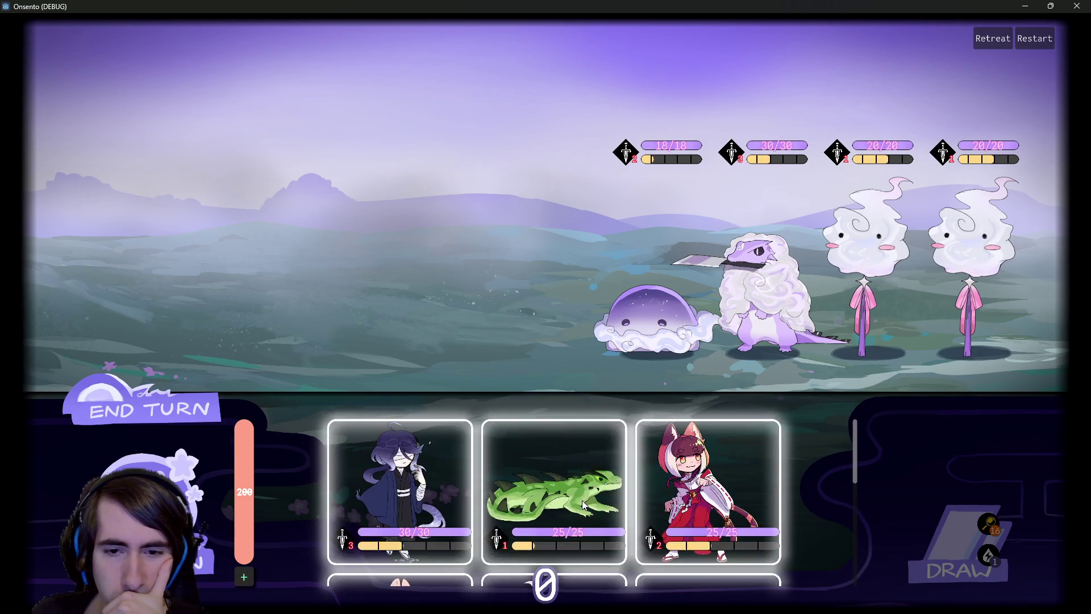
pyautogui.scroll(-6, 582, 500)
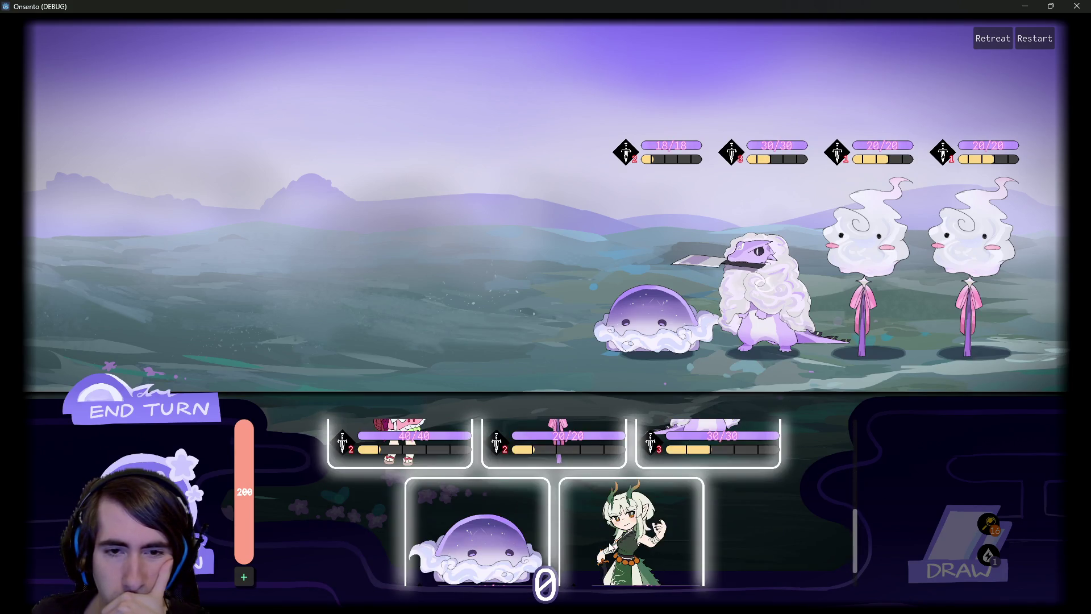
pyautogui.scroll(2, 605, 527)
# Deploy the pink-haired, green-horned, dark-haired and red-haired girls, then start the fight
pyautogui.moveTo(400, 455)
pyautogui.mouseDown()
pyautogui.moveTo(427, 341)
pyautogui.moveTo(415, 241)
pyautogui.moveTo(435, 267)
pyautogui.mouseUp()
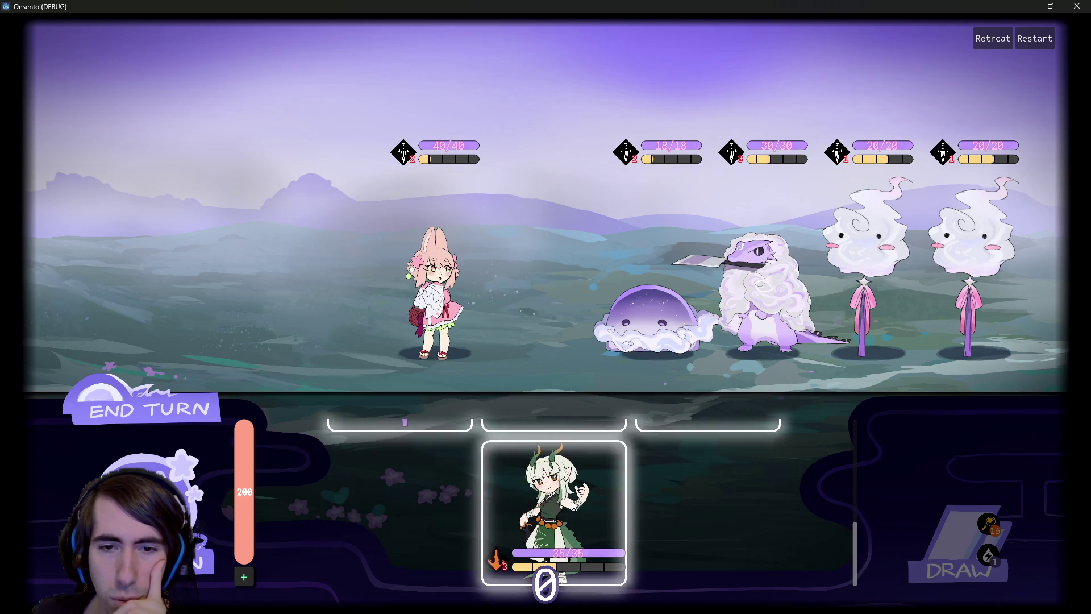
pyautogui.moveTo(554, 511)
pyautogui.mouseDown()
pyautogui.moveTo(317, 284)
pyautogui.moveTo(326, 287)
pyautogui.mouseUp()
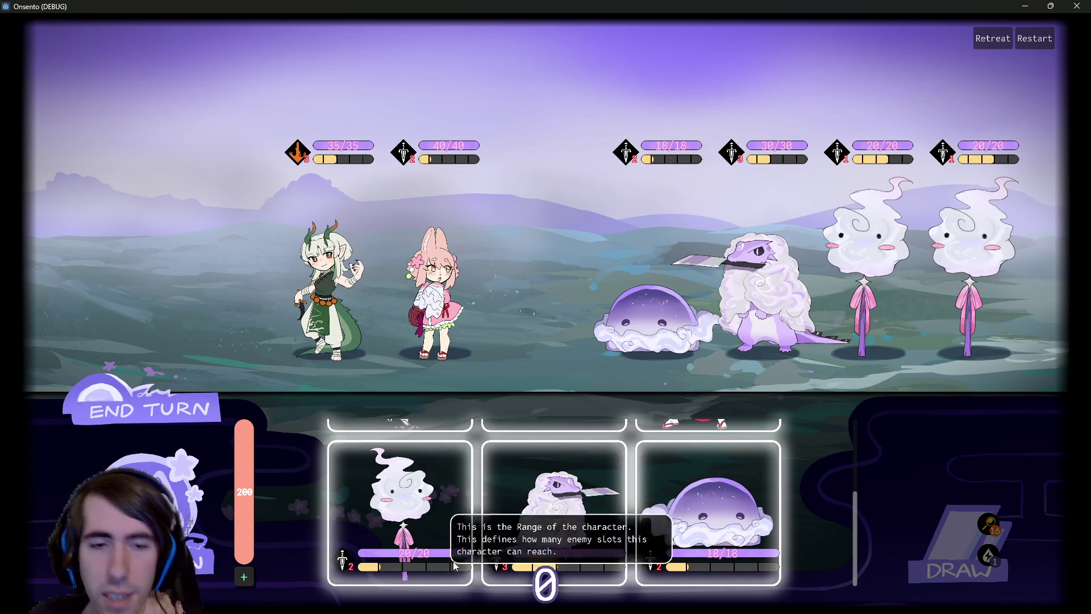
pyautogui.scroll(2, 452, 561)
pyautogui.moveTo(432, 506)
pyautogui.mouseDown()
pyautogui.moveTo(224, 284)
pyautogui.moveTo(310, 297)
pyautogui.moveTo(205, 272)
pyautogui.mouseUp()
pyautogui.moveTo(505, 475)
pyautogui.mouseDown()
pyautogui.moveTo(142, 272)
pyautogui.moveTo(127, 283)
pyautogui.mouseUp()
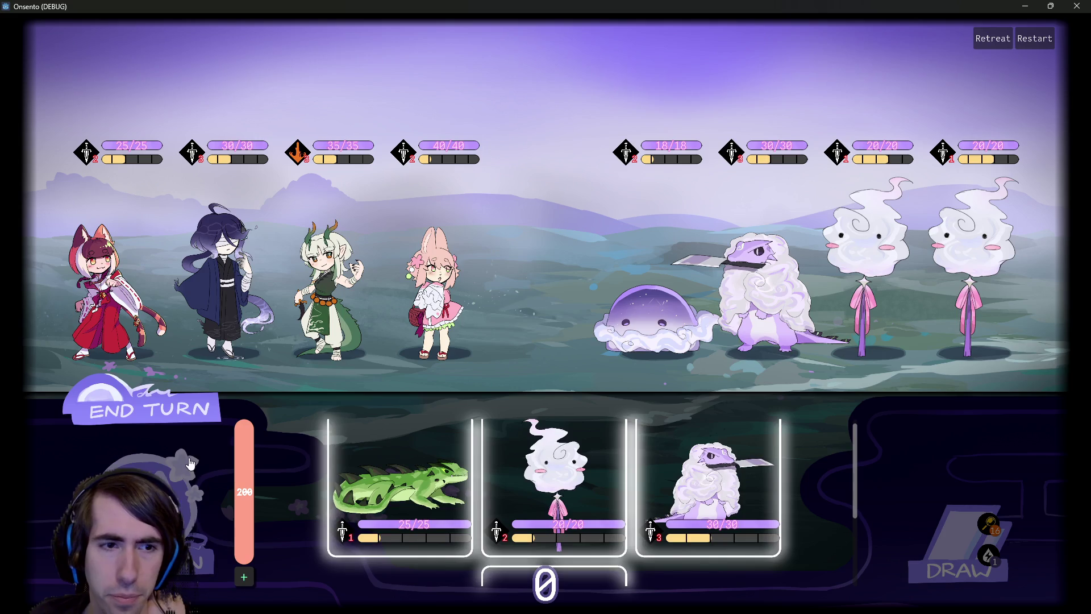
pyautogui.click(185, 402)
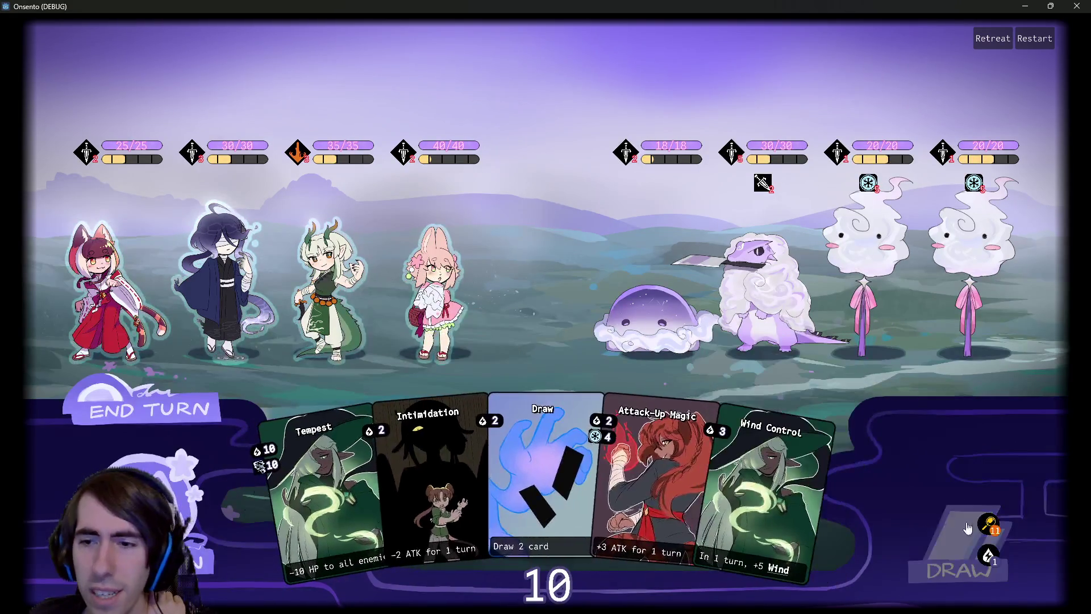
# View the draw pile list three times, closing it after each look
pyautogui.click(960, 546)
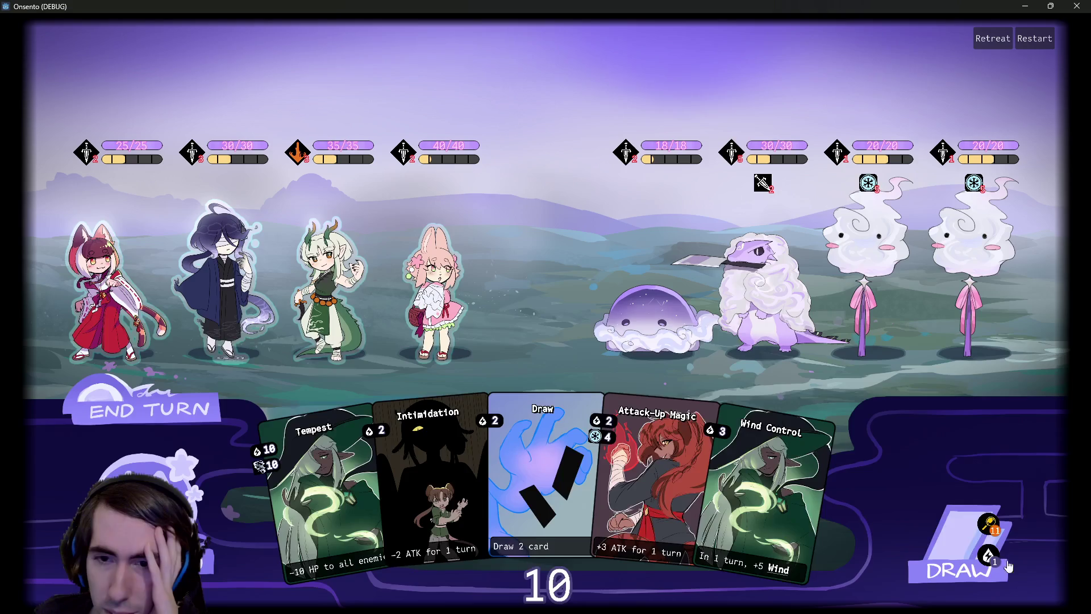
pyautogui.click(1025, 578)
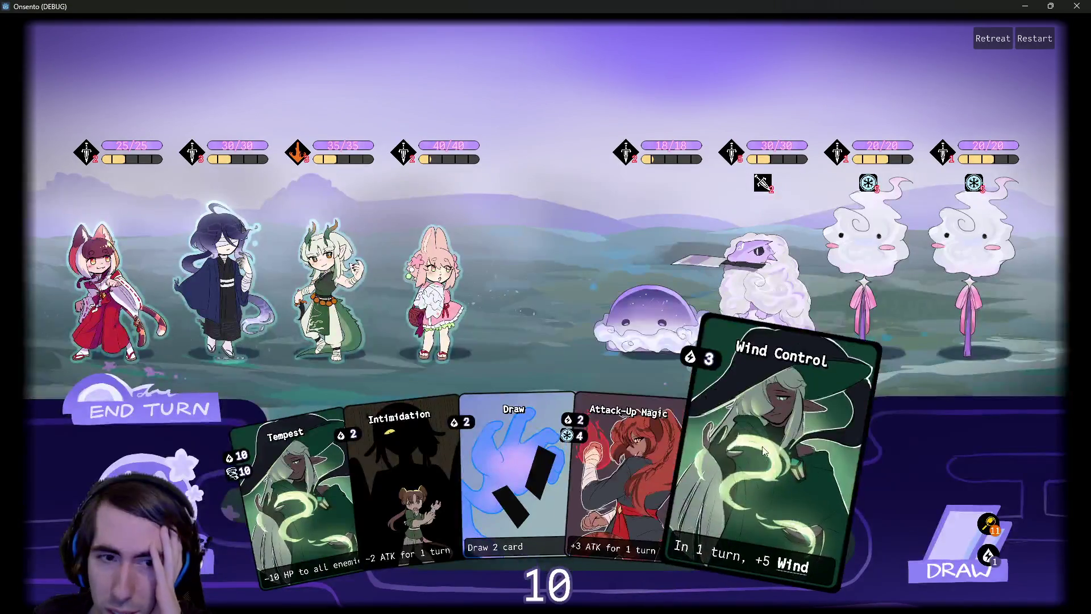
pyautogui.click(987, 524)
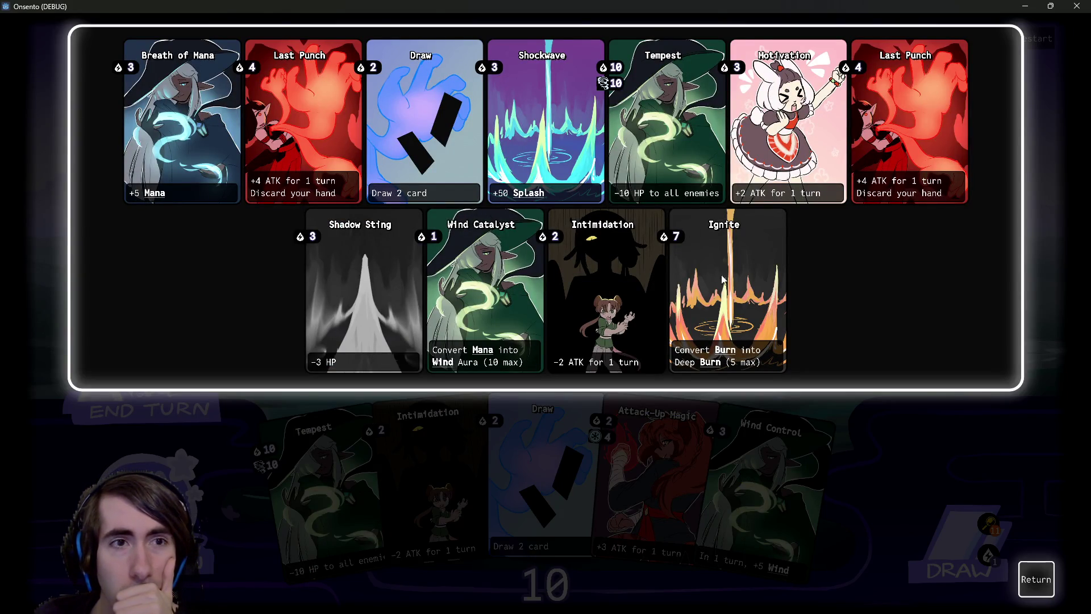
pyautogui.click(1032, 579)
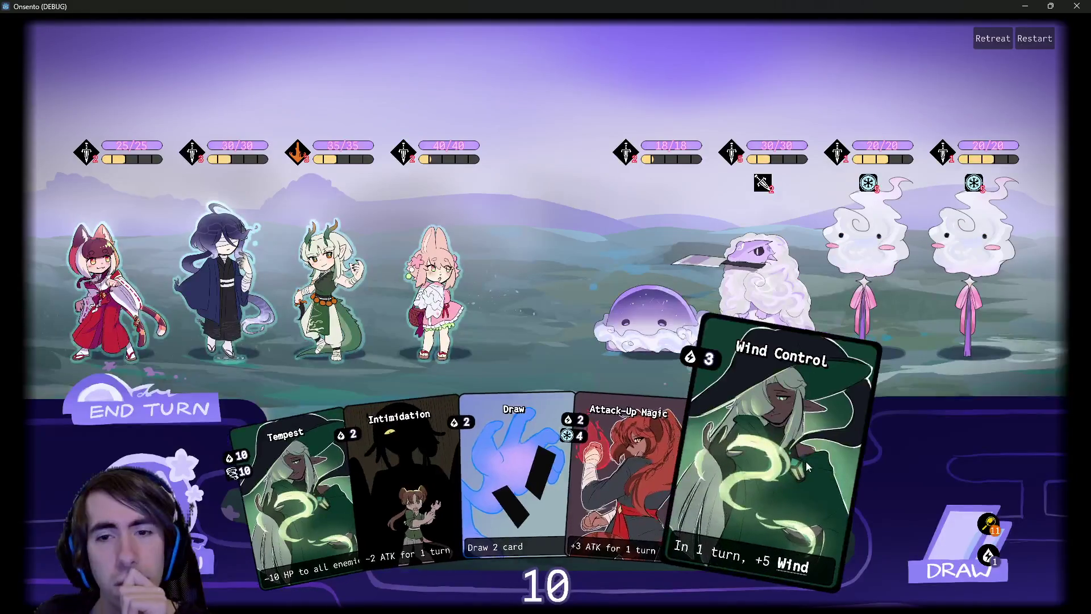
pyautogui.click(988, 523)
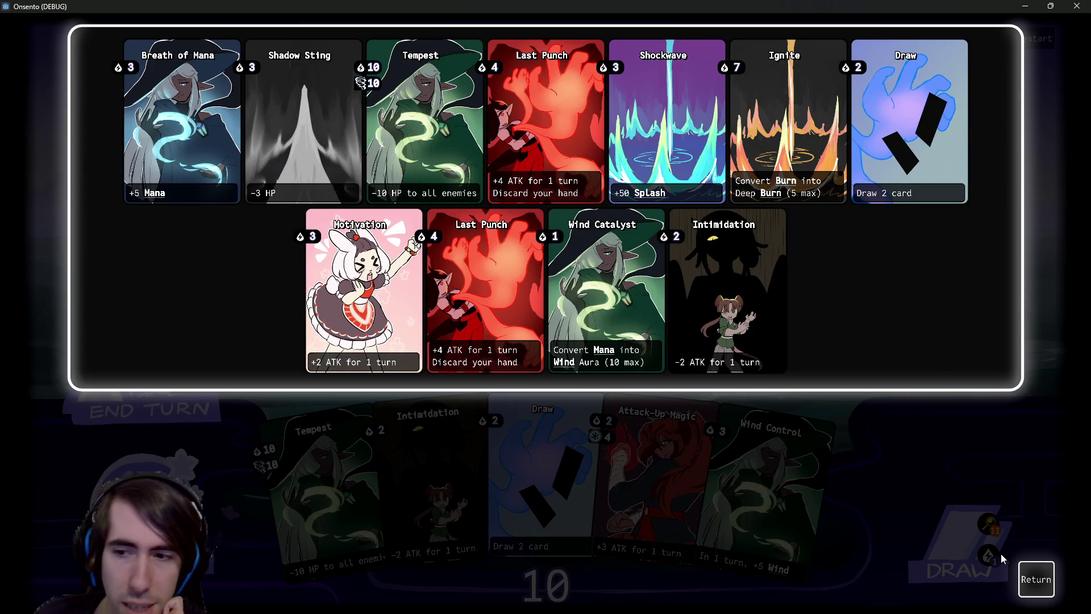
pyautogui.click(1030, 568)
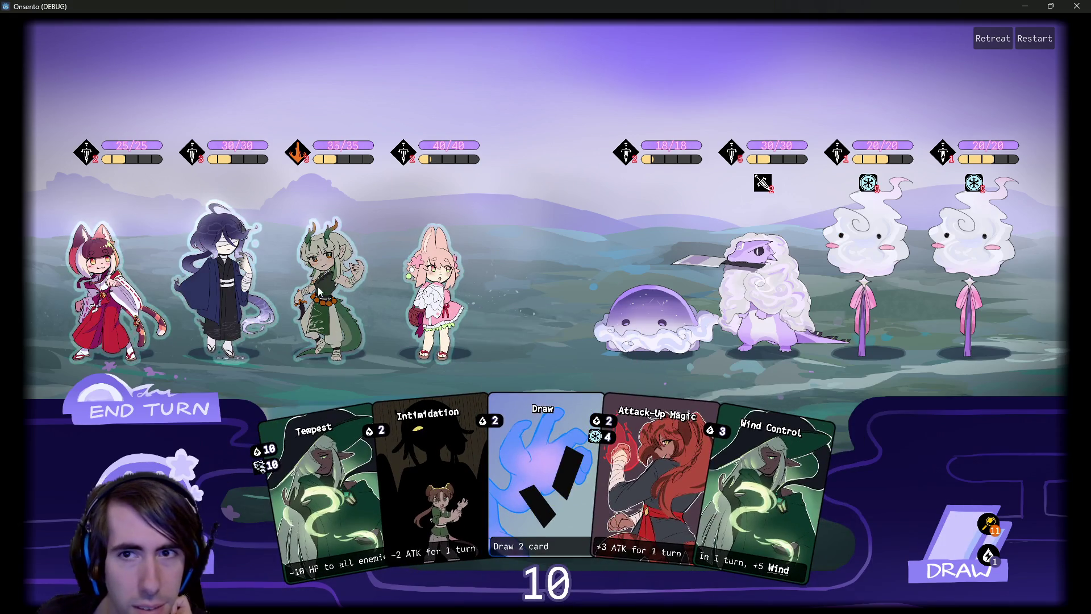
# Weaken the lizard with Intimidation
pyautogui.click(319, 291)
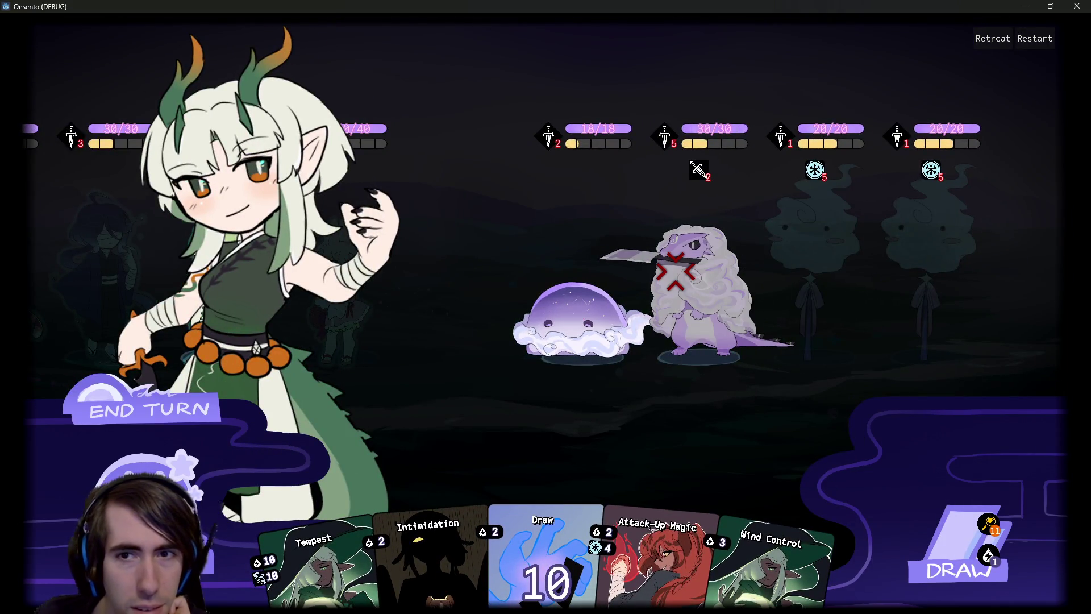
pyautogui.press('Escape')
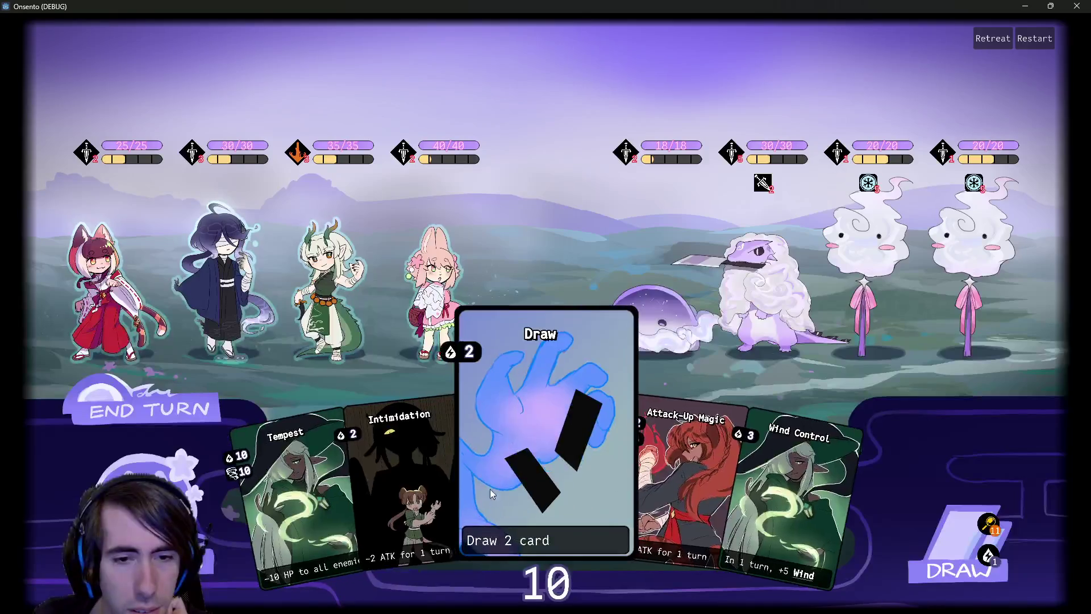
pyautogui.moveTo(423, 500); pyautogui.dragTo(727, 318)
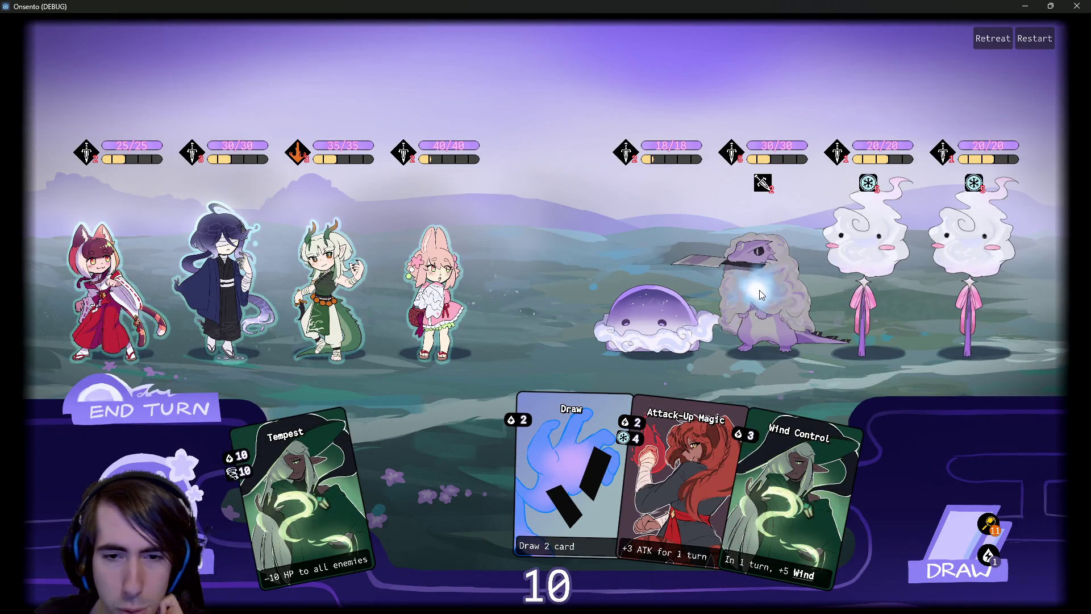
pyautogui.moveTo(761, 294); pyautogui.dragTo(759, 290)
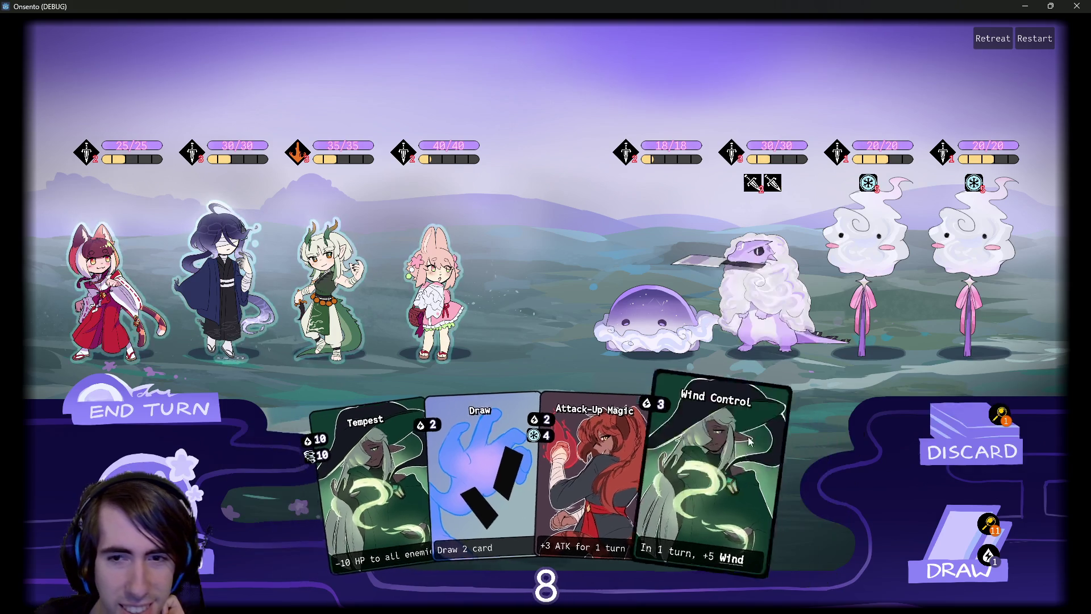
# Give Wind Control to the pink ally, draw one more card, and end the turn
pyautogui.moveTo(796, 500)
pyautogui.mouseDown()
pyautogui.moveTo(492, 321)
pyautogui.moveTo(435, 305)
pyautogui.mouseUp()
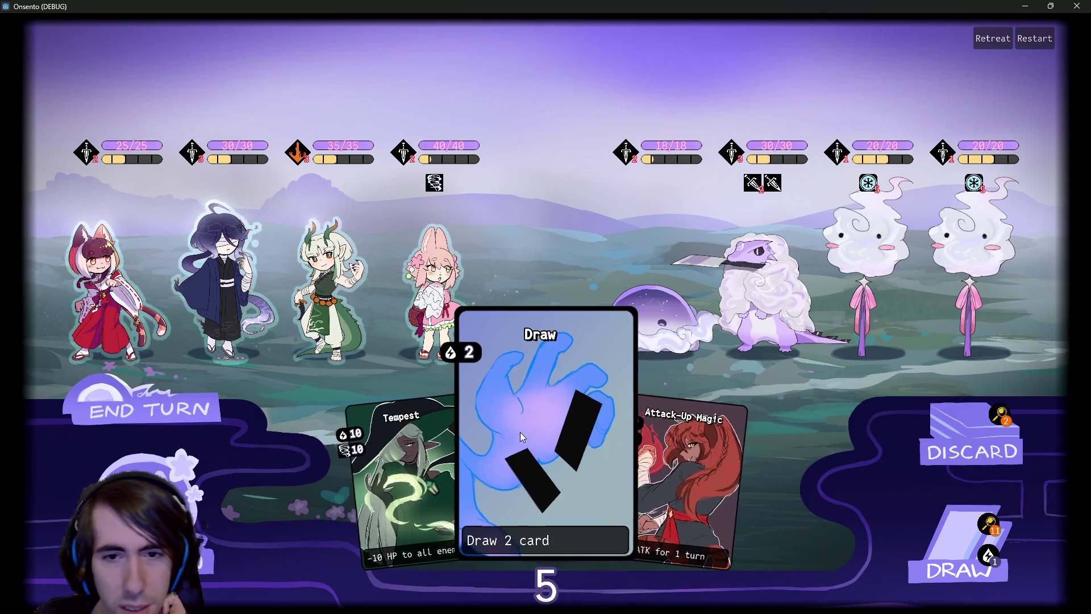
pyautogui.moveTo(520, 432); pyautogui.dragTo(520, 389)
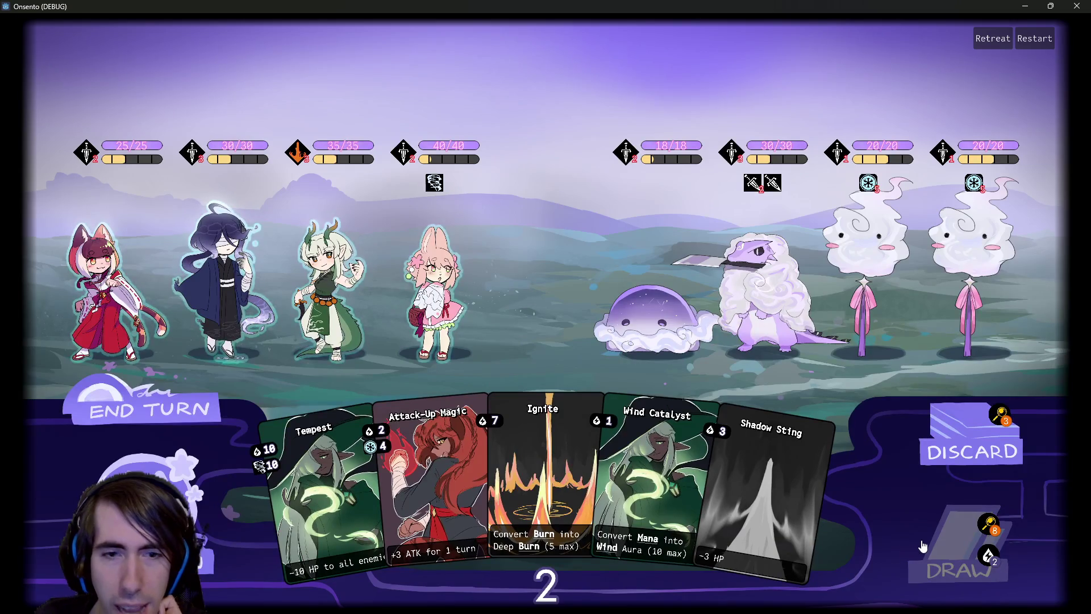
pyautogui.click(961, 542)
pyautogui.click(296, 310)
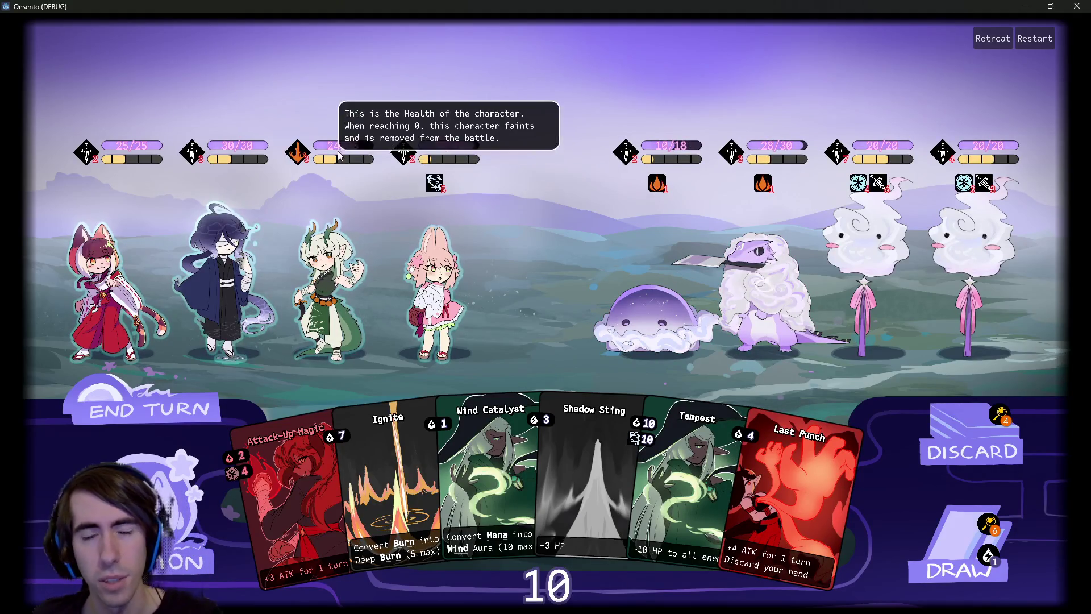
# Hit the purple slime with Shadow Sting, play Last Punch, and view the discarded cards
pyautogui.moveTo(698, 169)
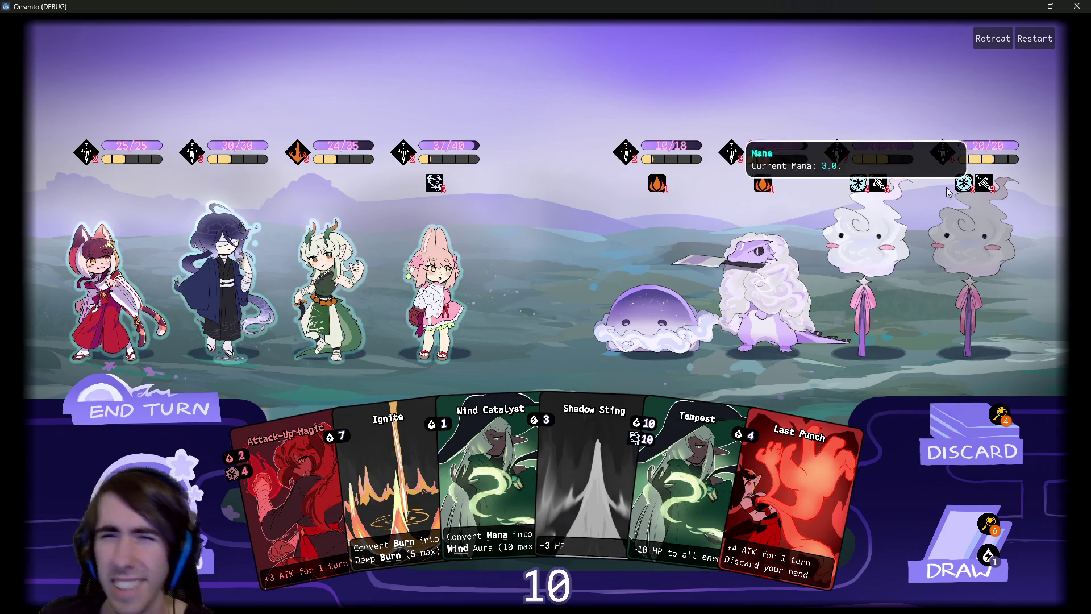
pyautogui.moveTo(789, 443)
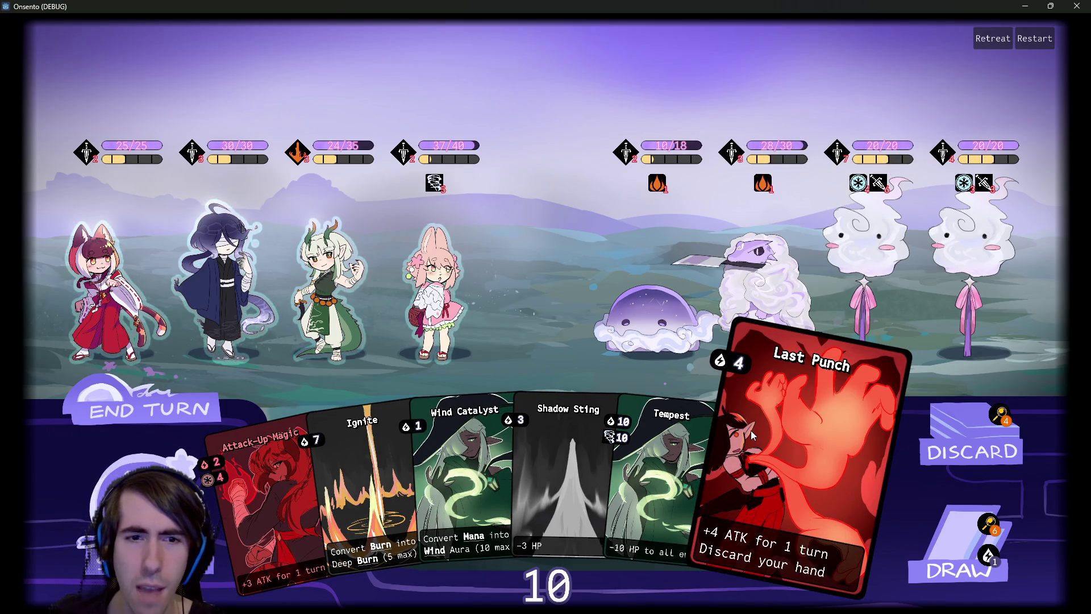
pyautogui.moveTo(418, 471)
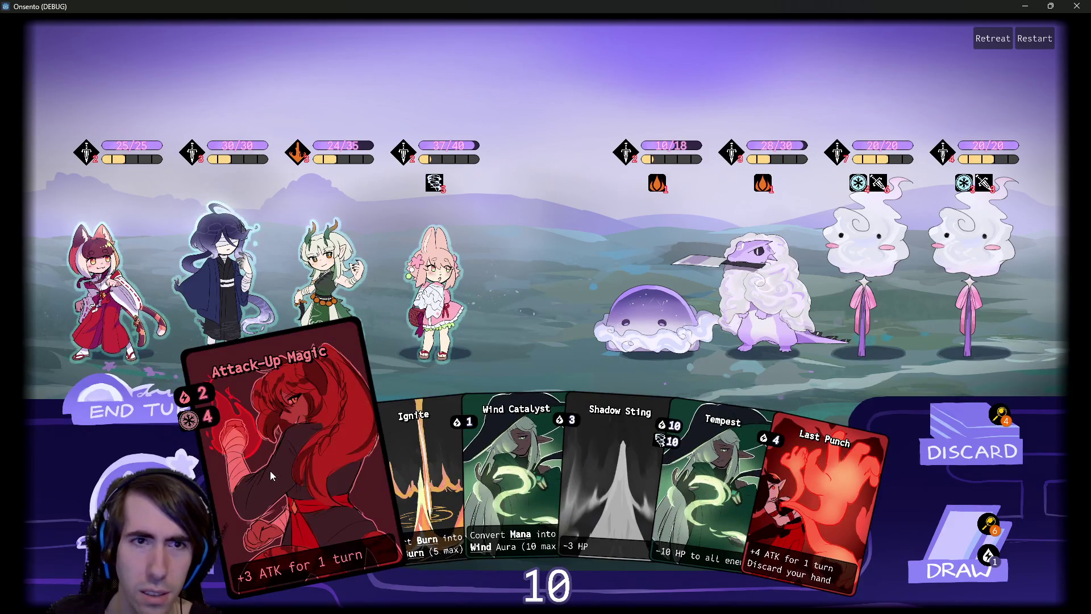
pyautogui.moveTo(442, 455)
pyautogui.moveTo(579, 451)
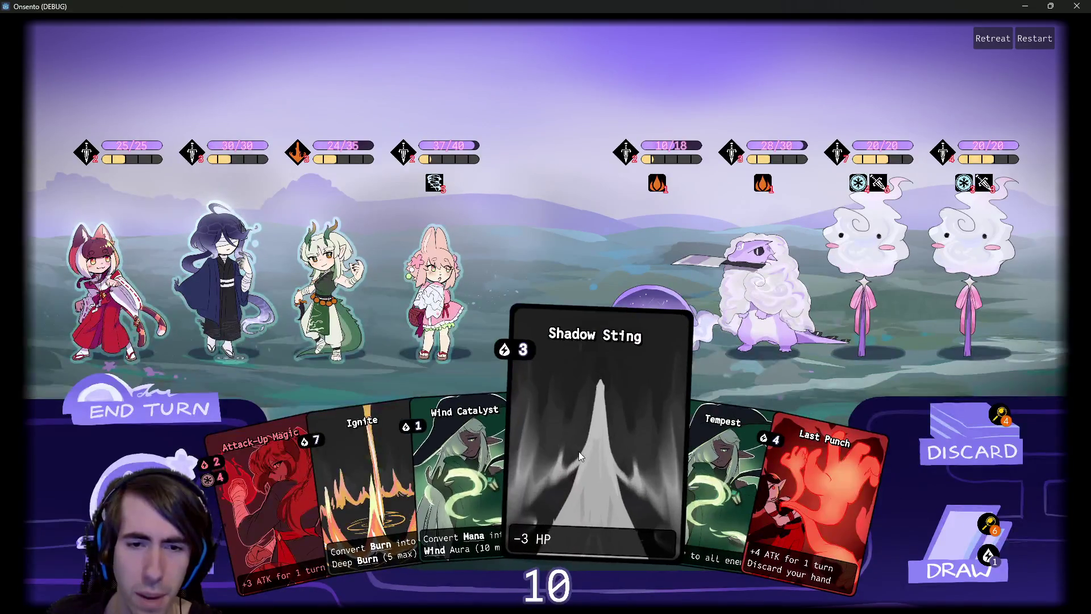
pyautogui.moveTo(572, 448); pyautogui.dragTo(690, 292)
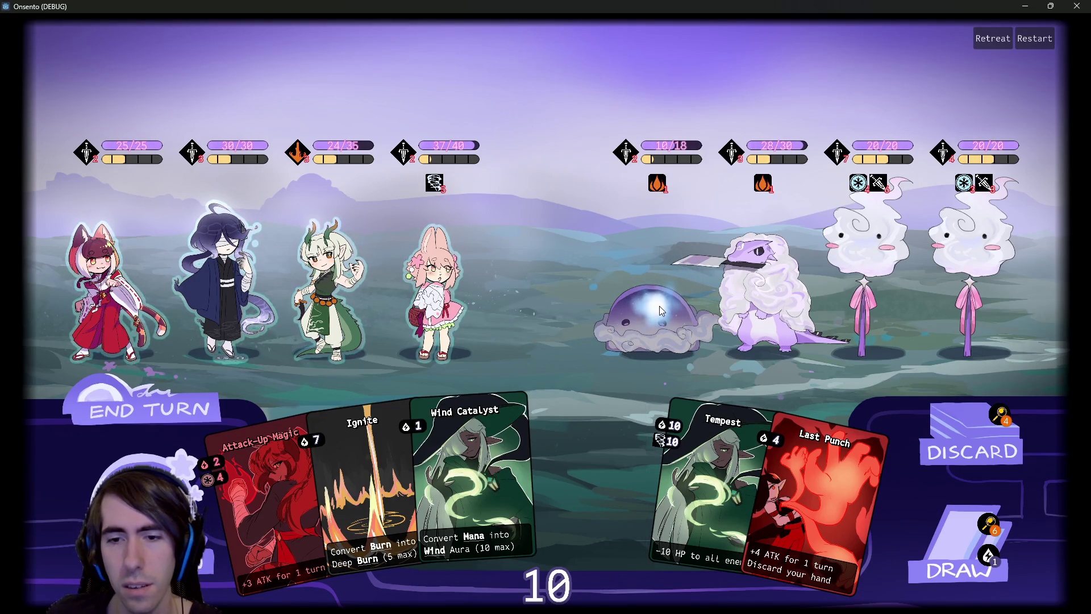
pyautogui.moveTo(762, 455)
pyautogui.mouseDown()
pyautogui.moveTo(784, 473)
pyautogui.moveTo(398, 296)
pyautogui.mouseUp()
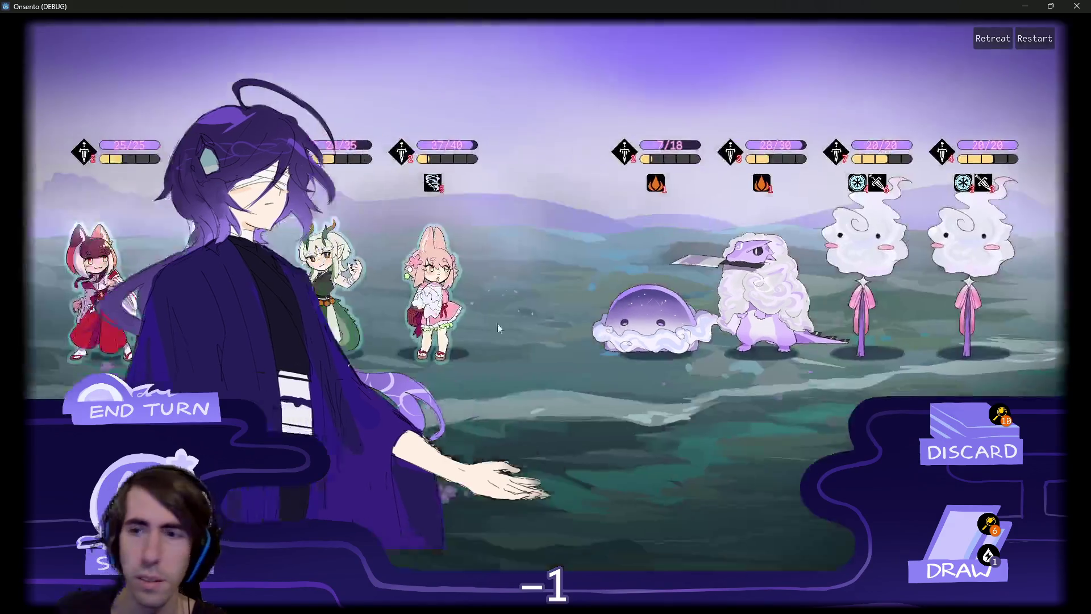
pyautogui.click(1007, 417)
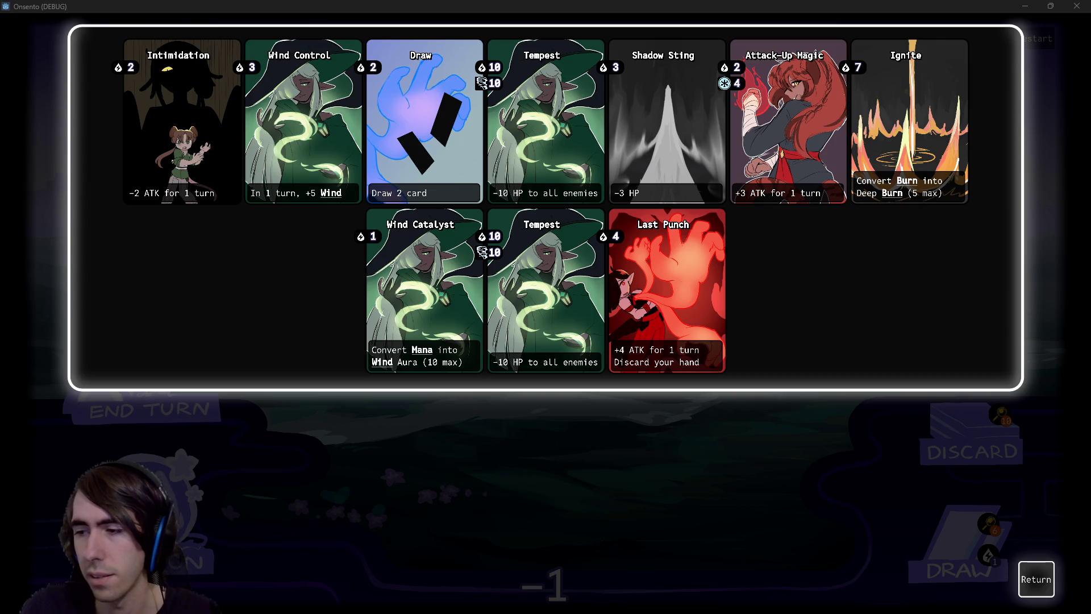
# Close the discard list and advance the four allies' attacks on the slime
pyautogui.click(1033, 577)
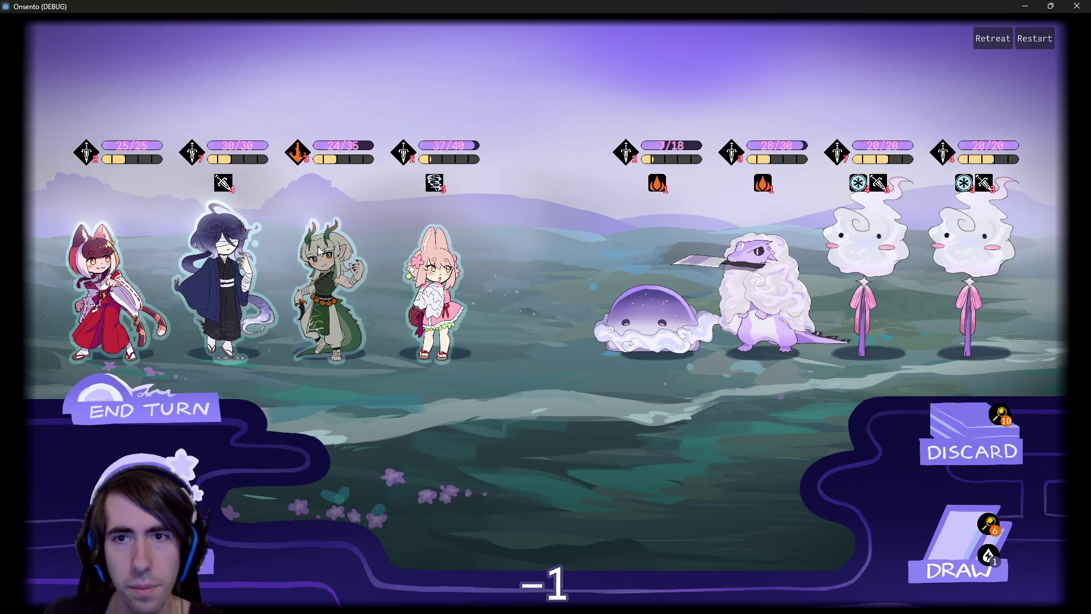
pyautogui.click(263, 256)
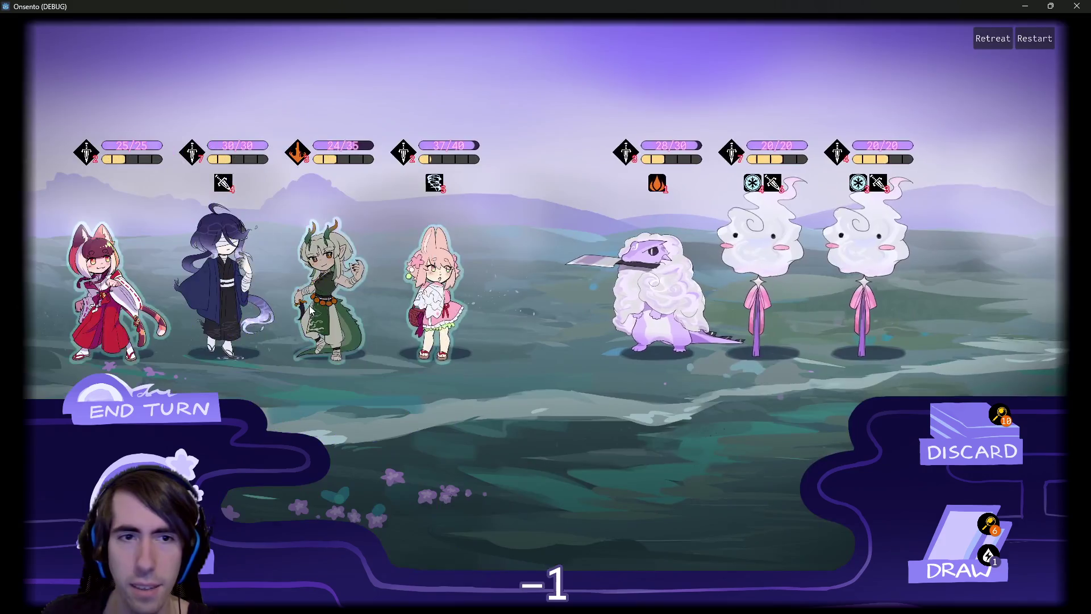
pyautogui.click(312, 310)
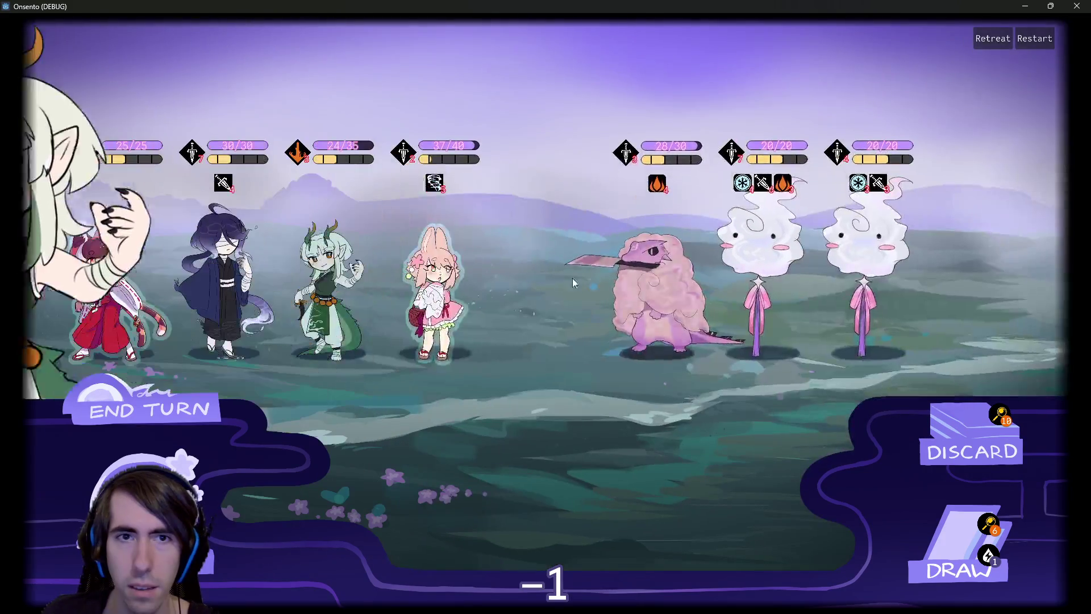
pyautogui.click(465, 279)
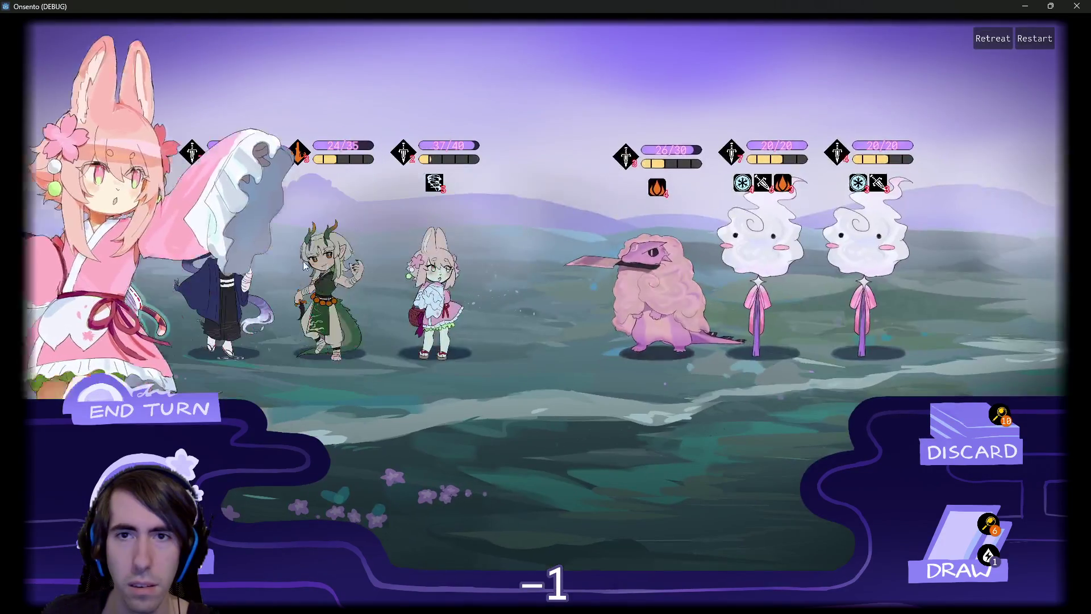
pyautogui.click(151, 274)
# Let the enemies act, draw a card, and give Breath of Mana to the dark-haired ally
pyautogui.click(221, 402)
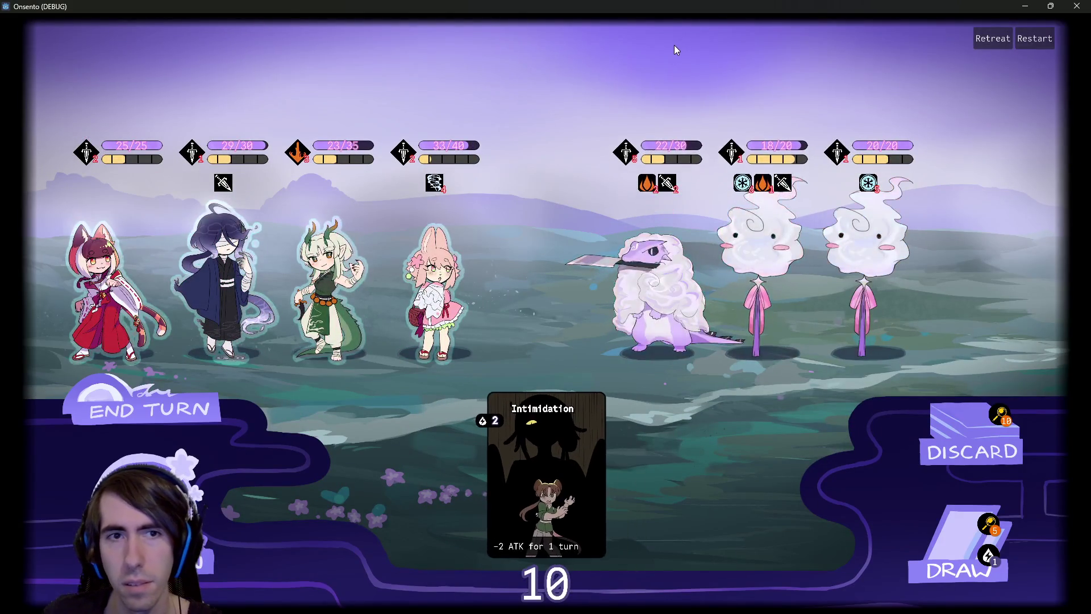
pyautogui.click(964, 533)
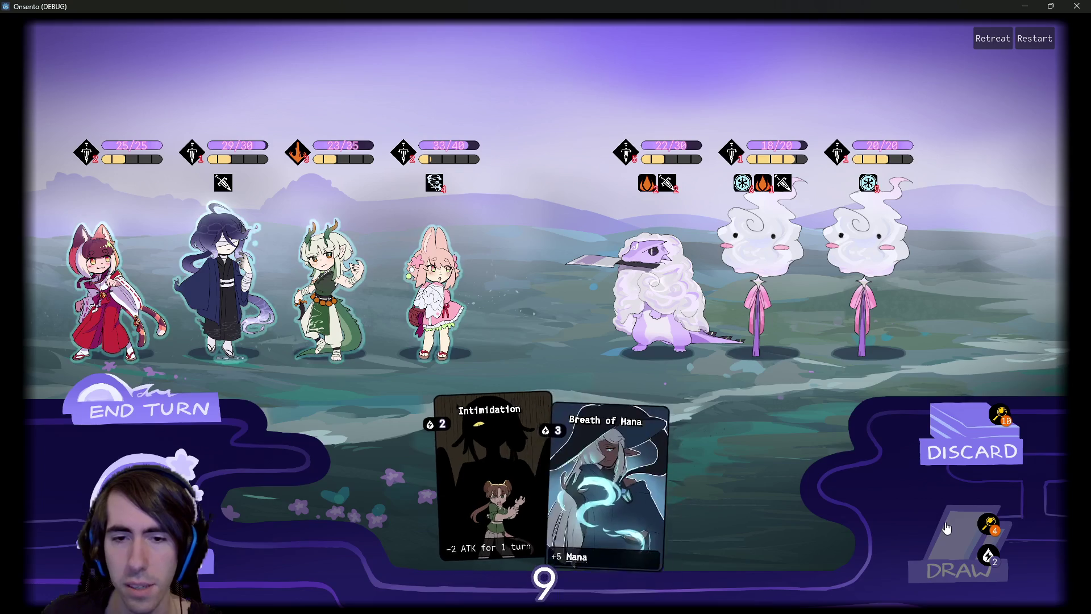
pyautogui.moveTo(587, 444); pyautogui.dragTo(217, 268)
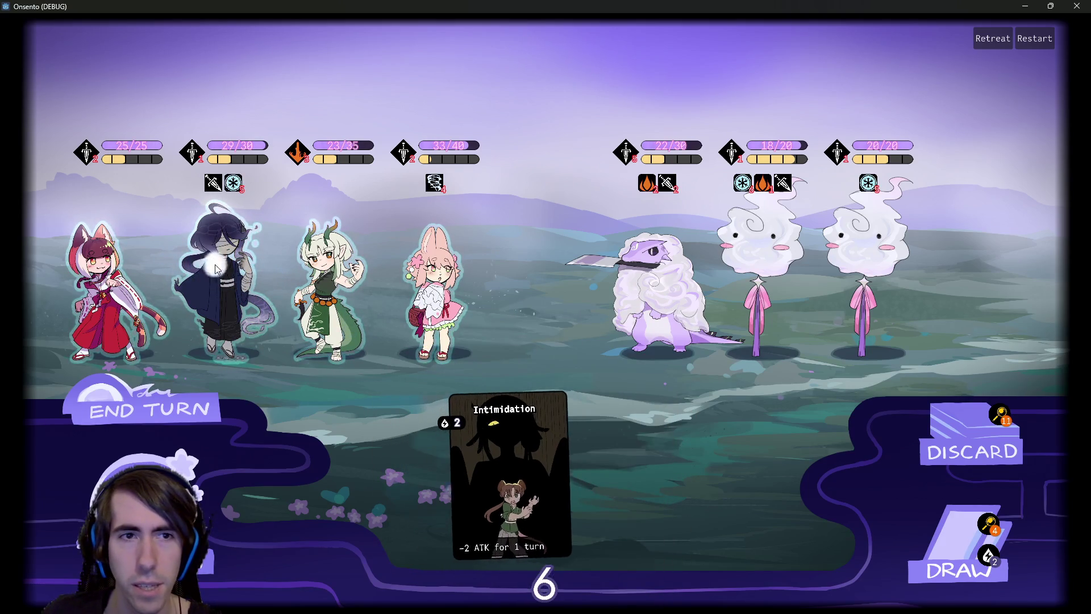
# Draw a card, play Draw, use Intimidation on the lizard, and start the allies' attacks
pyautogui.click(944, 532)
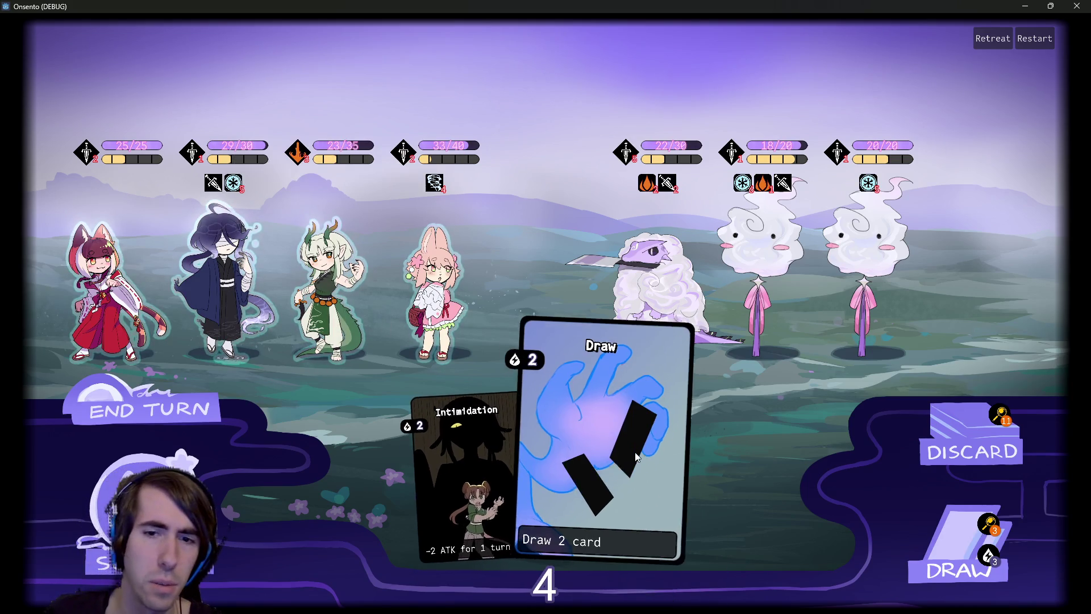
pyautogui.moveTo(603, 455)
pyautogui.mouseDown()
pyautogui.moveTo(606, 425)
pyautogui.moveTo(572, 318)
pyautogui.mouseUp()
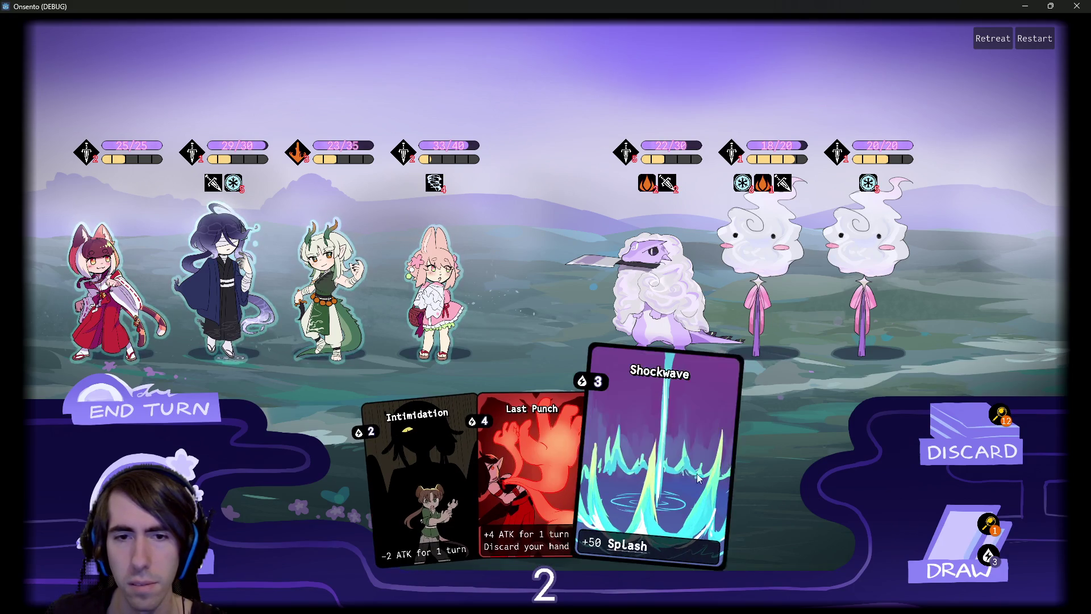
pyautogui.moveTo(421, 477)
pyautogui.mouseDown()
pyautogui.moveTo(597, 287)
pyautogui.moveTo(760, 227)
pyautogui.moveTo(764, 253)
pyautogui.mouseUp()
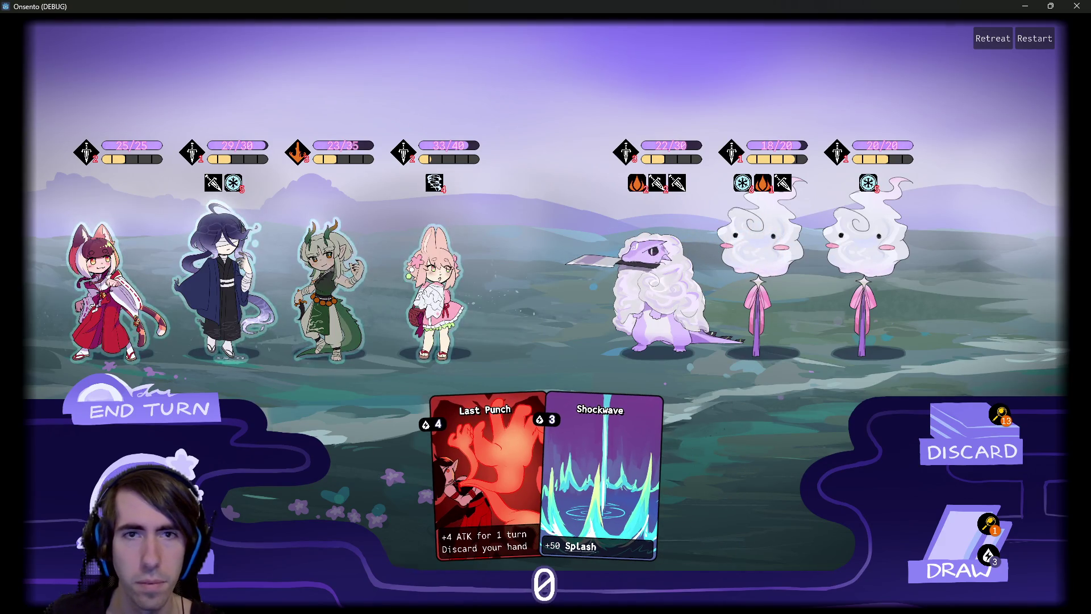
pyautogui.moveTo(344, 269); pyautogui.dragTo(717, 244)
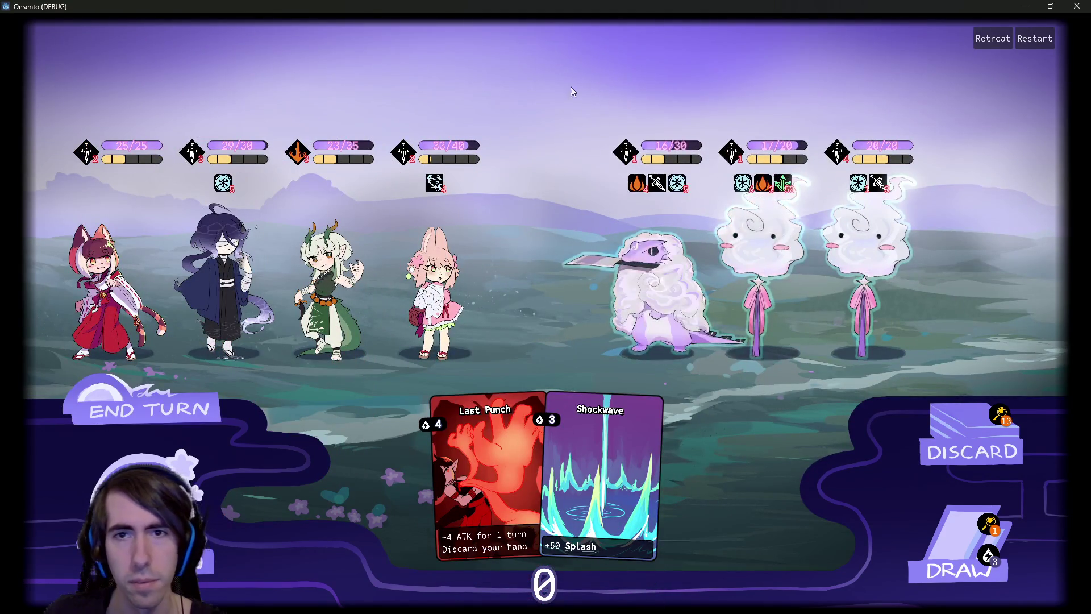
# Give Motivation, Shockwave and Last Punch to the dark-haired ally
pyautogui.moveTo(636, 443)
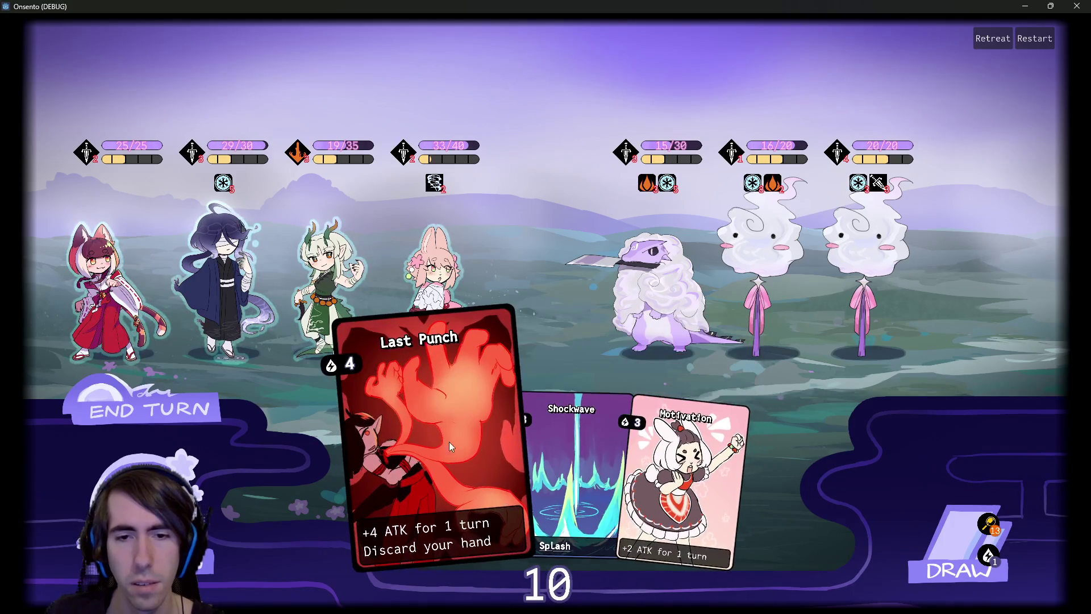
pyautogui.moveTo(665, 440); pyautogui.dragTo(220, 270)
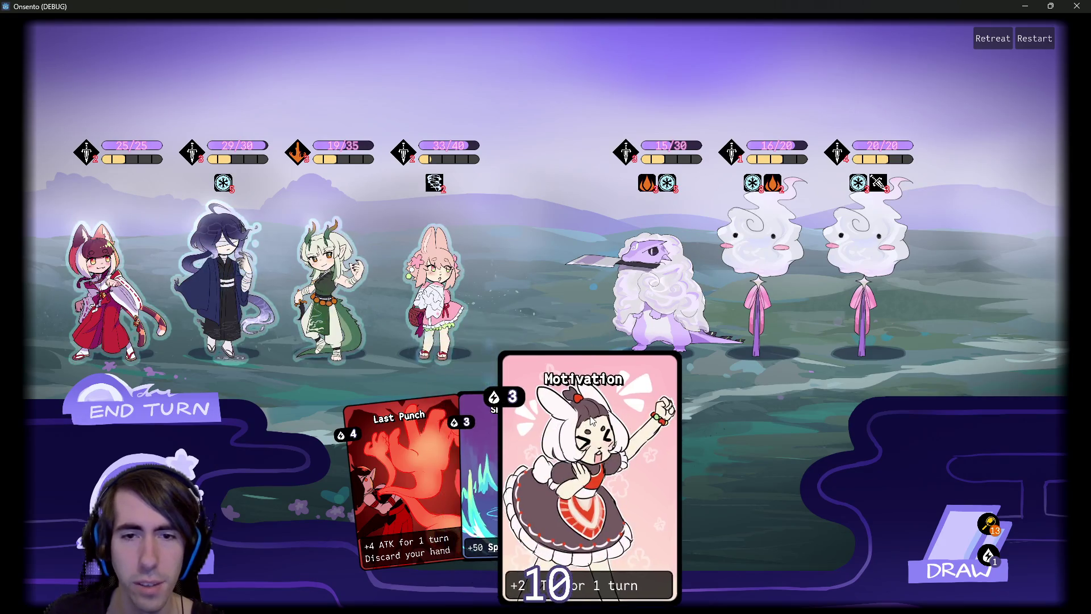
pyautogui.moveTo(571, 478); pyautogui.dragTo(222, 267)
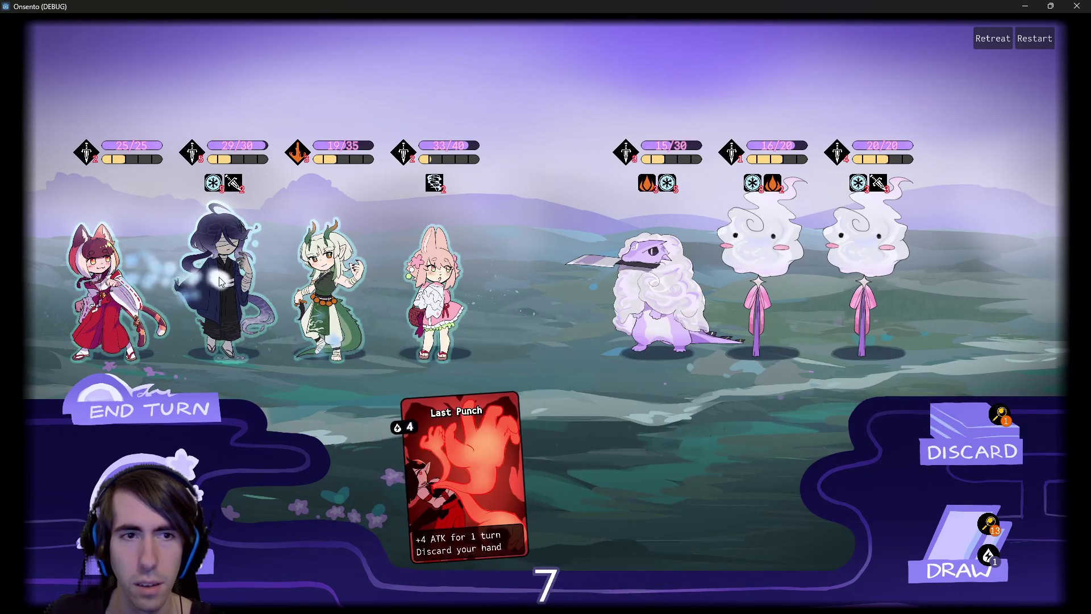
pyautogui.moveTo(545, 455); pyautogui.dragTo(218, 292)
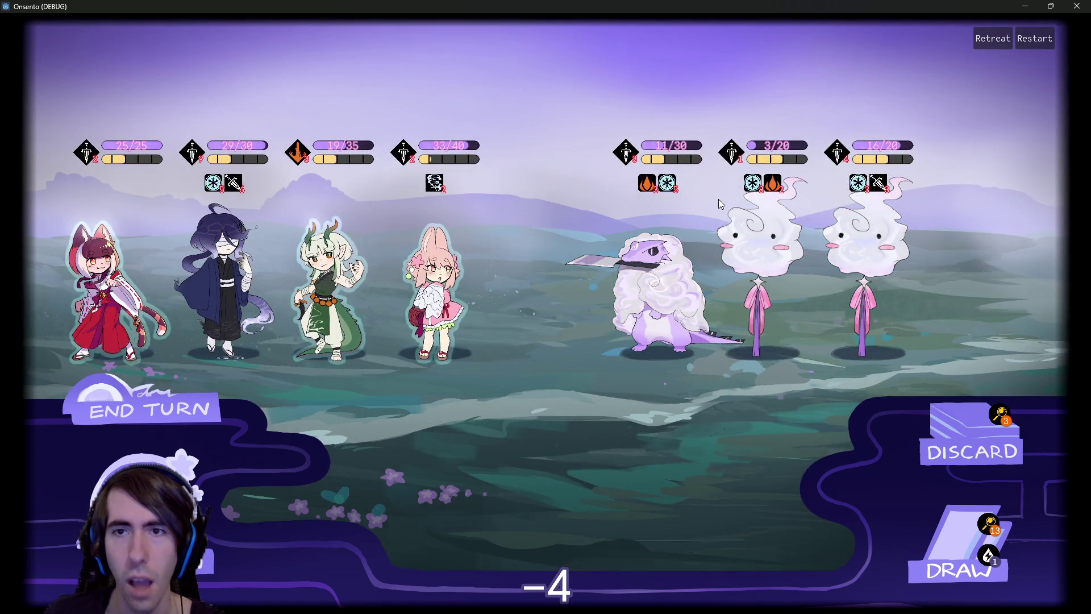
# Attack with the fox, bunny and dragon-girl allies, hitting the lizard twice, then end the turn
pyautogui.moveTo(743, 165)
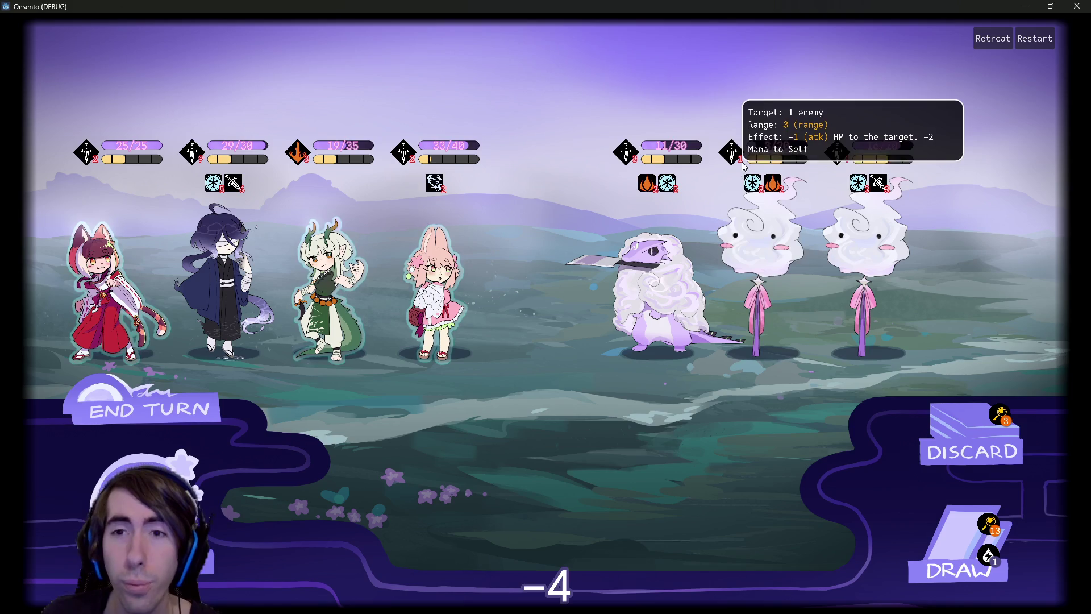
pyautogui.moveTo(774, 146)
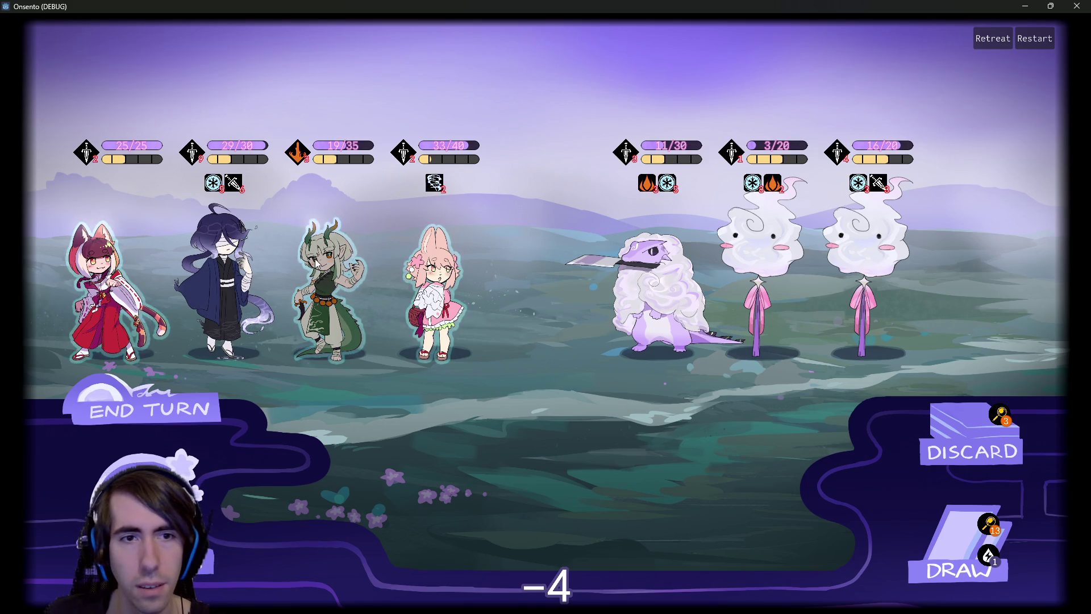
pyautogui.click(128, 282)
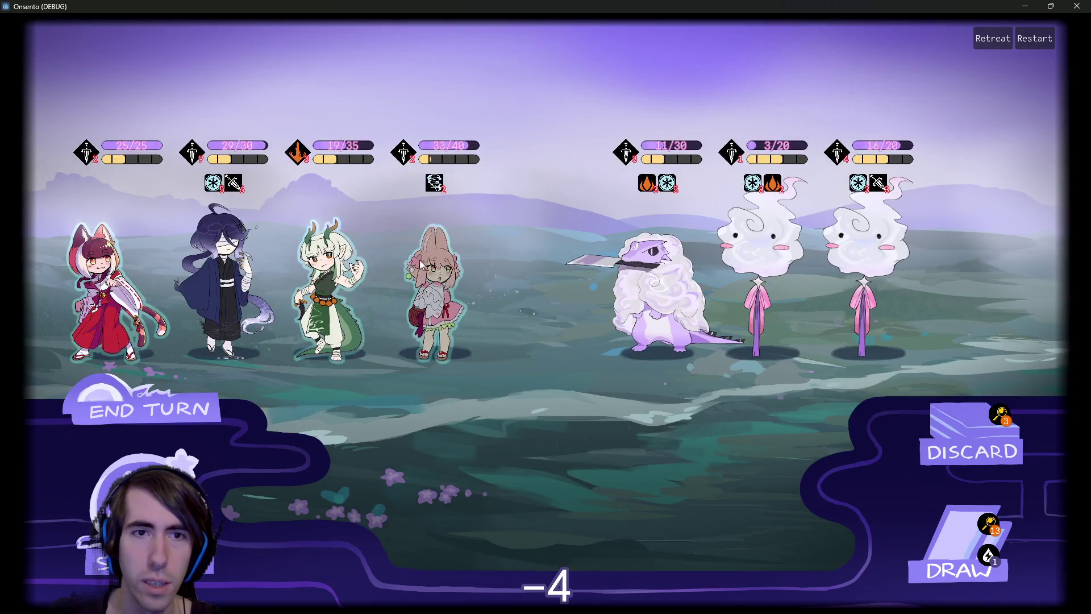
pyautogui.click(420, 265)
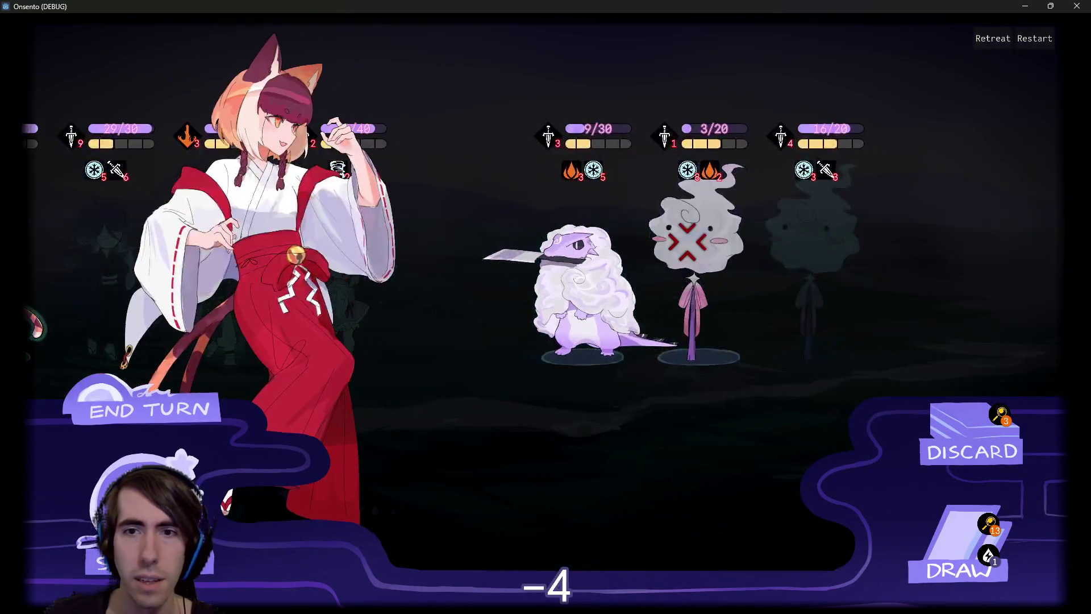
pyautogui.click(341, 253)
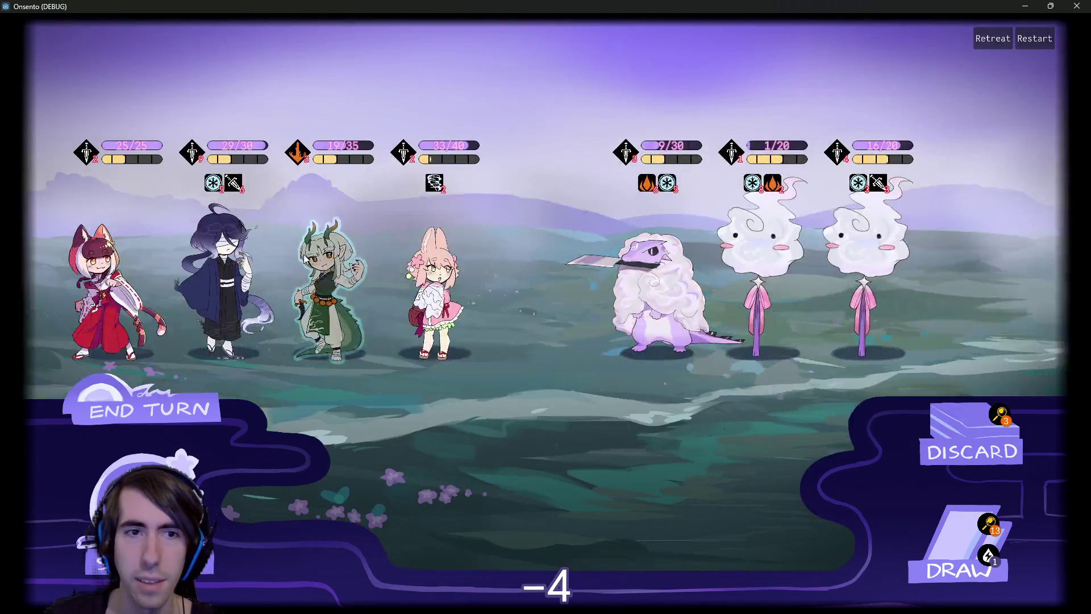
pyautogui.click(327, 272)
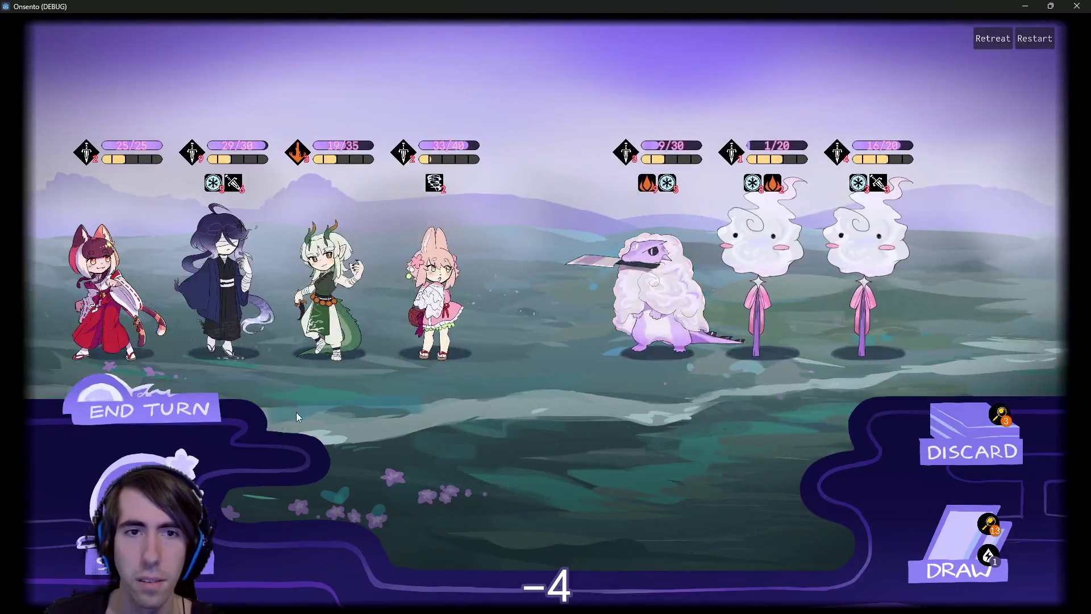
pyautogui.click(195, 419)
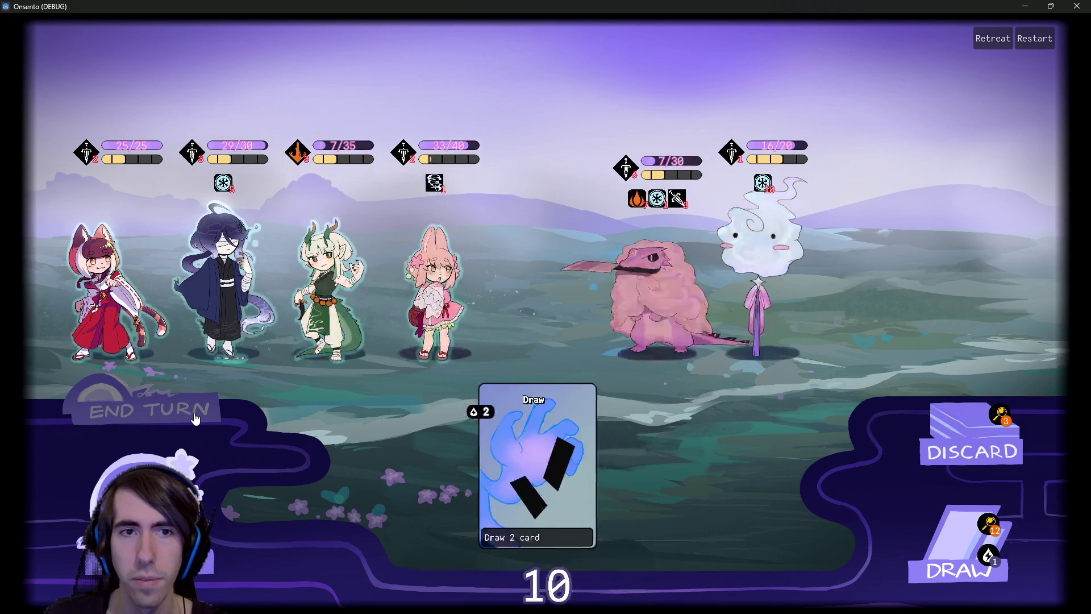
# Draw two cards from the pile and play both Draw cards for four more
pyautogui.click(932, 526)
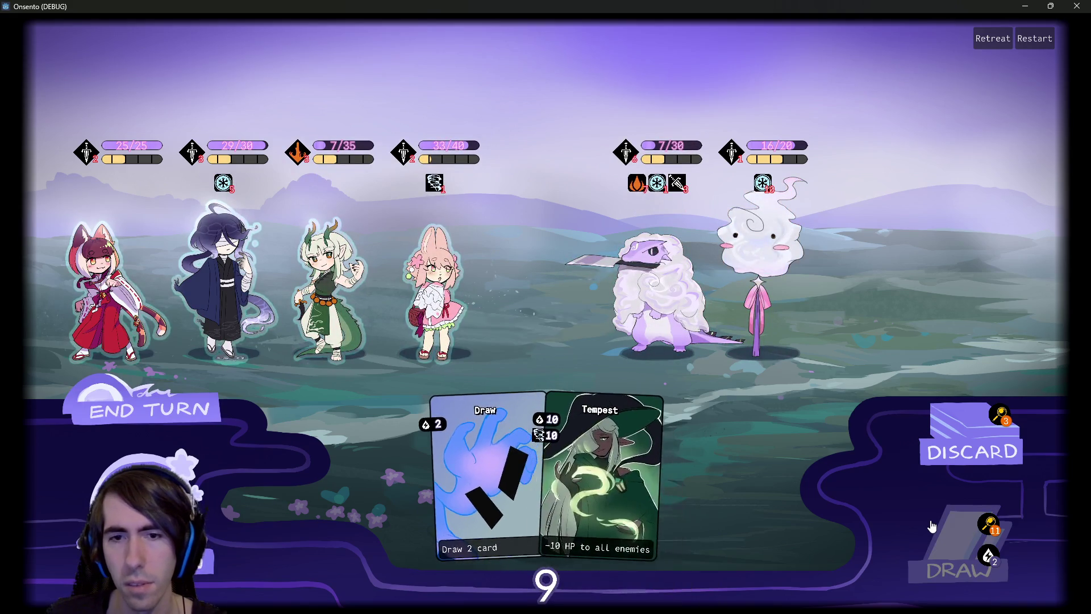
pyautogui.click(932, 525)
pyautogui.click(414, 450)
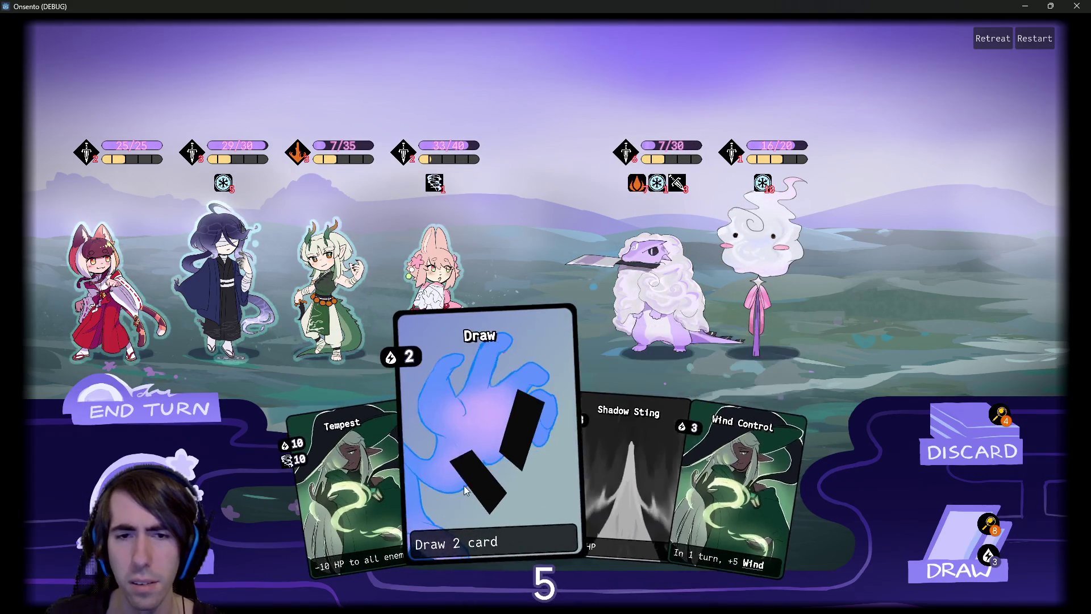
pyautogui.click(463, 487)
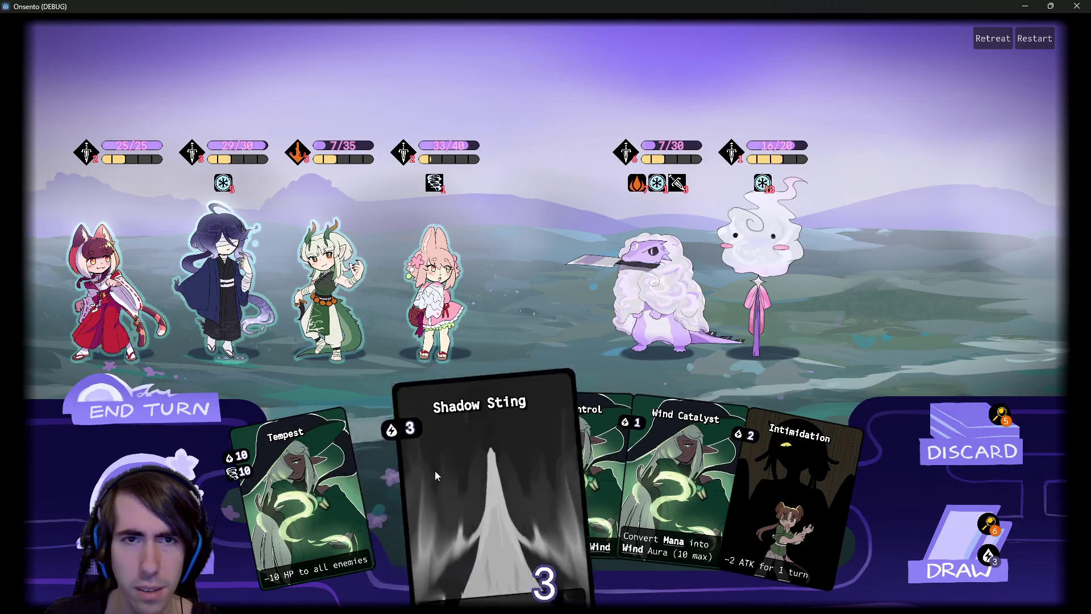
# Play Shadow Sting on the ghost and Wind Control on the pink bunny ally
pyautogui.click(434, 475)
pyautogui.click(299, 282)
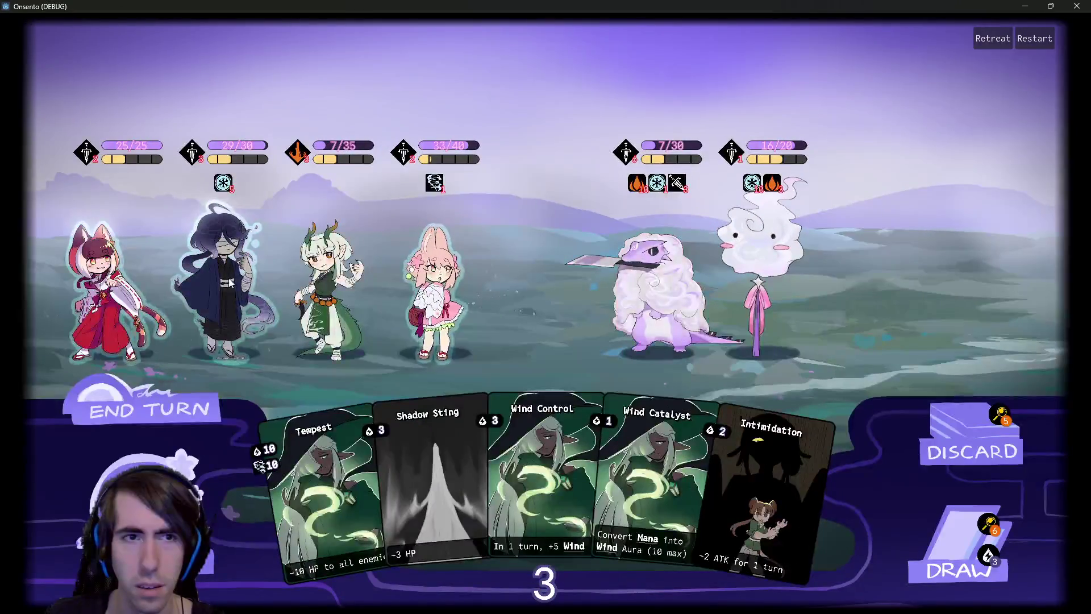
pyautogui.click(533, 461)
pyautogui.click(434, 289)
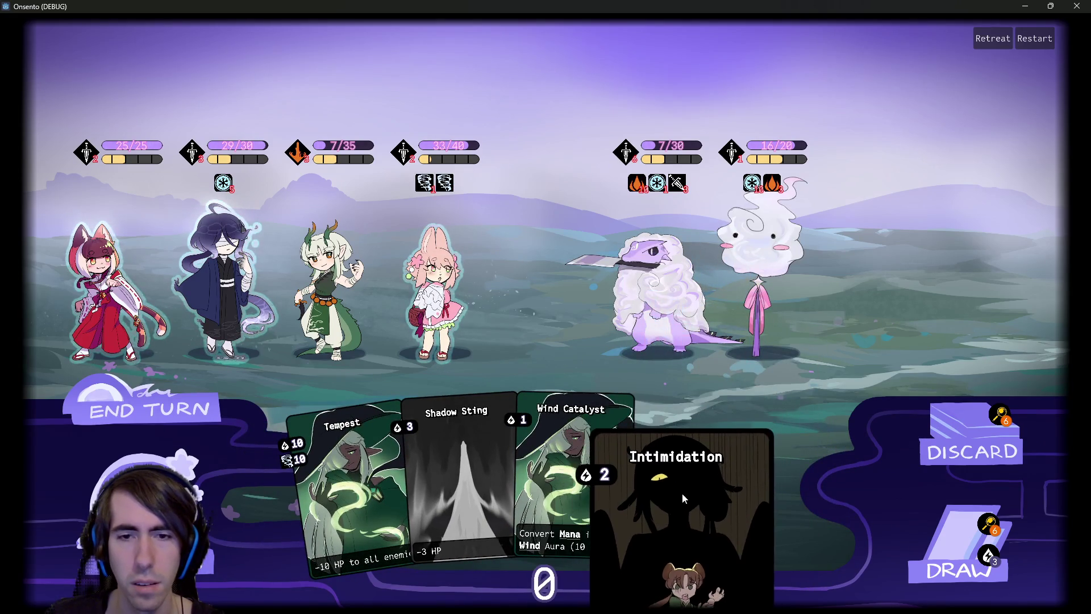
# Send the bunny, fox-girl and blindfolded allies at the lizard, then end the turn
pyautogui.click(455, 330)
pyautogui.click(597, 296)
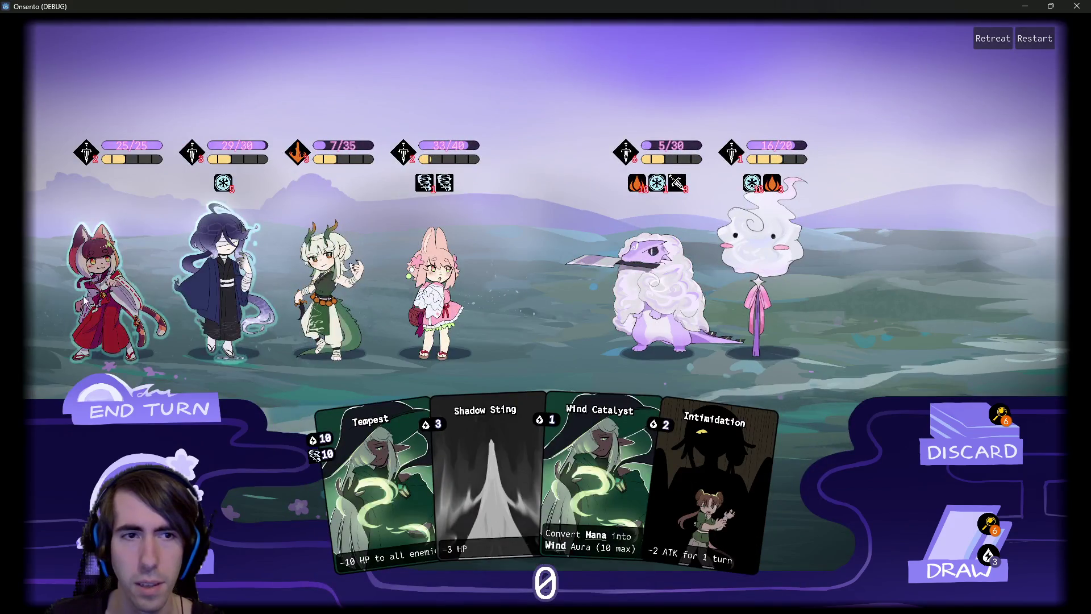
pyautogui.click(84, 299)
pyautogui.click(654, 284)
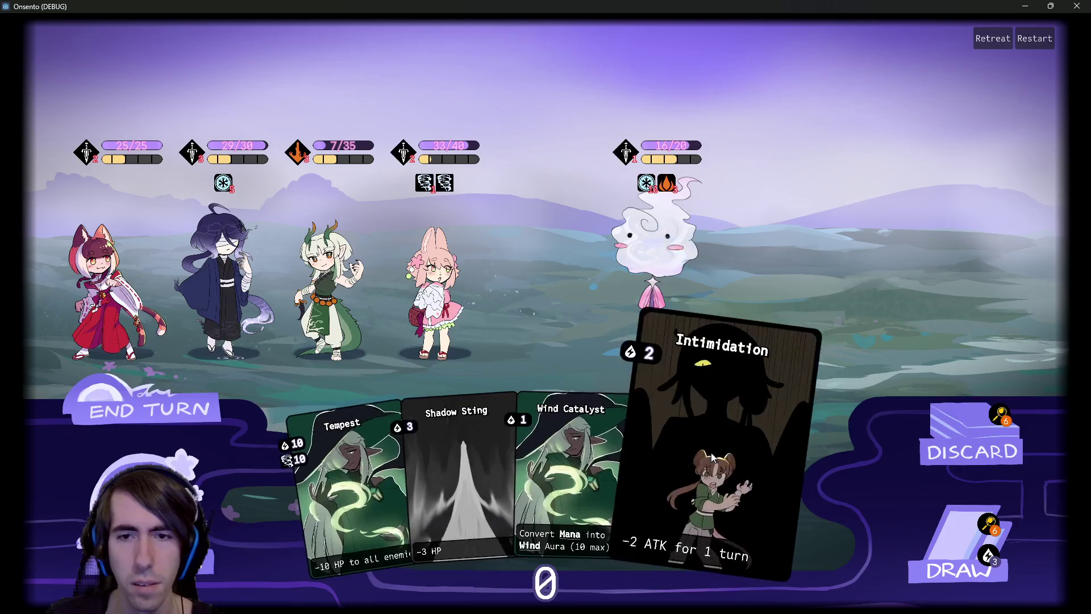
pyautogui.click(193, 417)
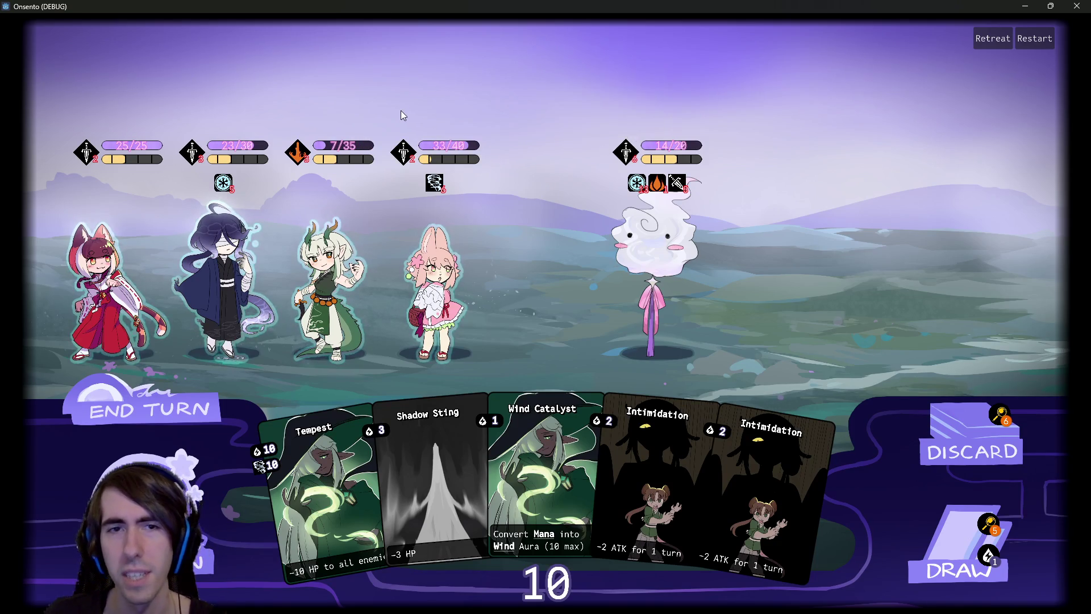
# Draw twice, play Shadow Sting on the ghost and Attack-Up Magic on the second ally, then end the turn
pyautogui.moveTo(401, 145)
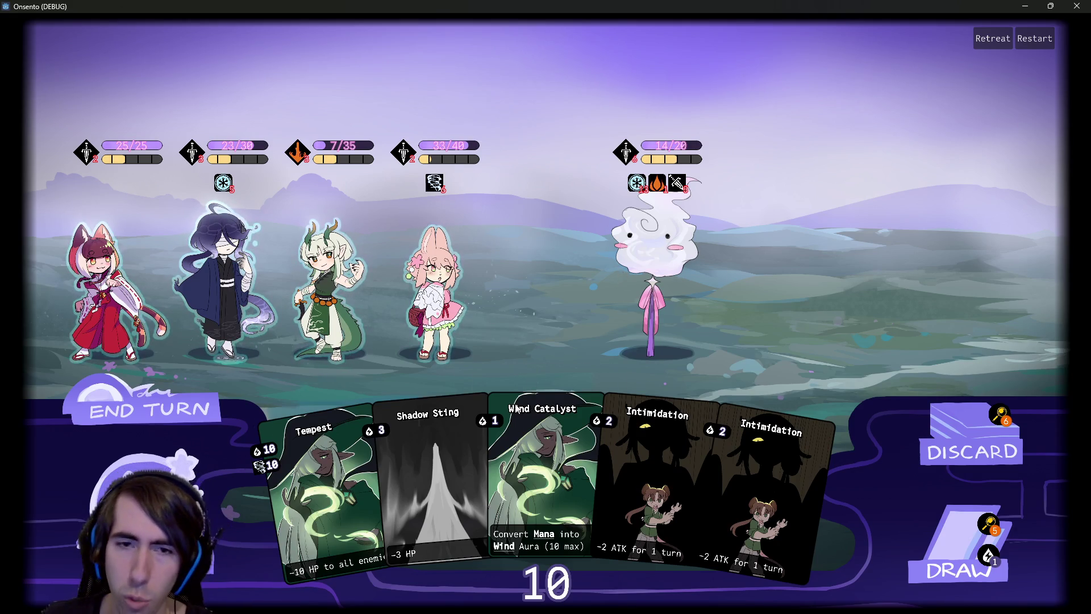
pyautogui.click(953, 560)
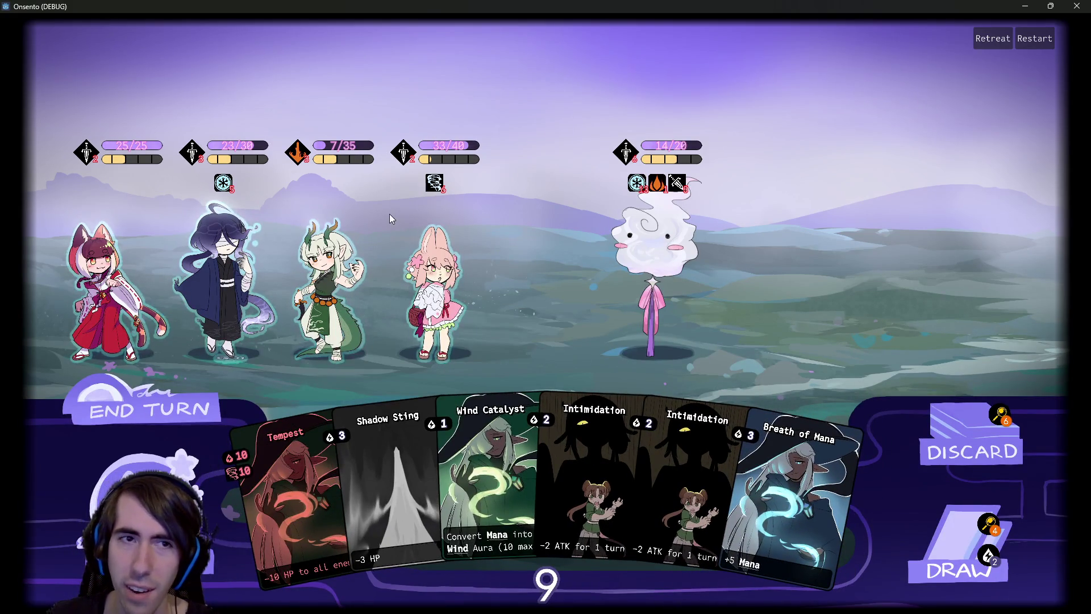
pyautogui.moveTo(391, 489); pyautogui.dragTo(660, 233)
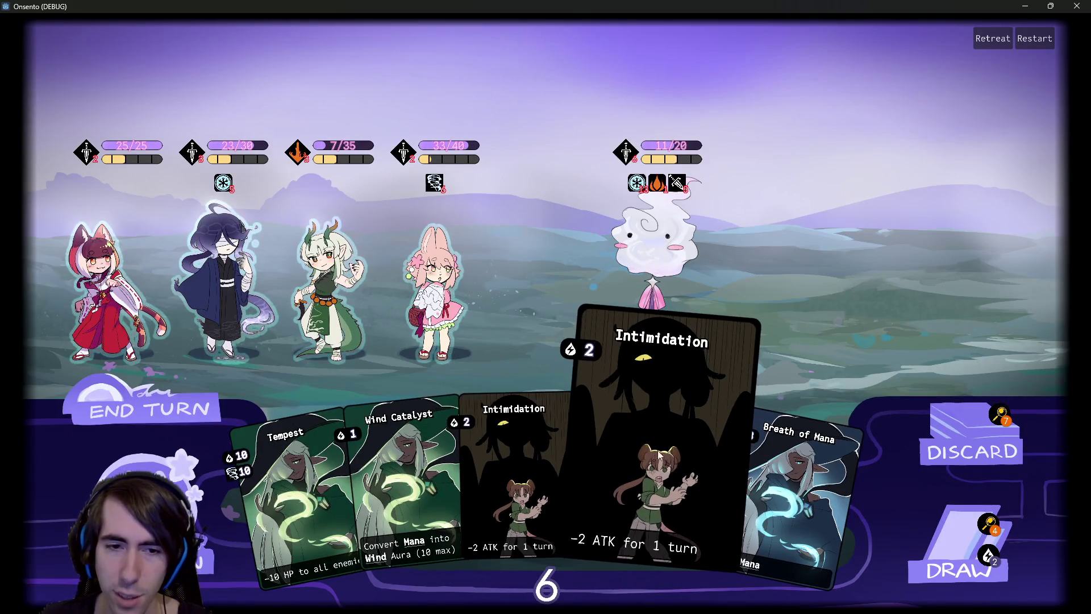
pyautogui.click(960, 560)
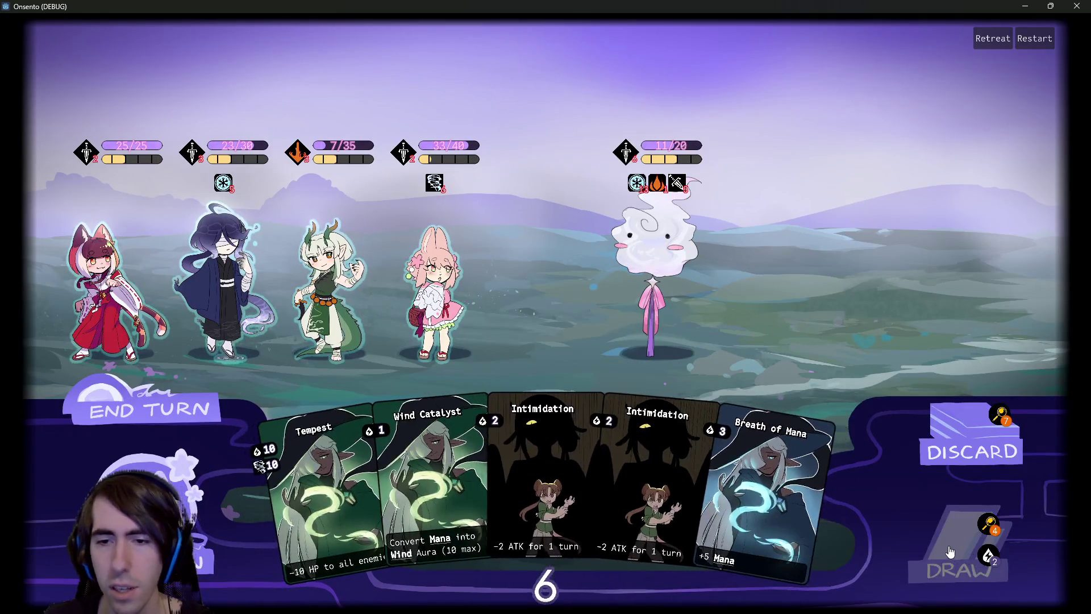
pyautogui.moveTo(759, 456); pyautogui.dragTo(224, 279)
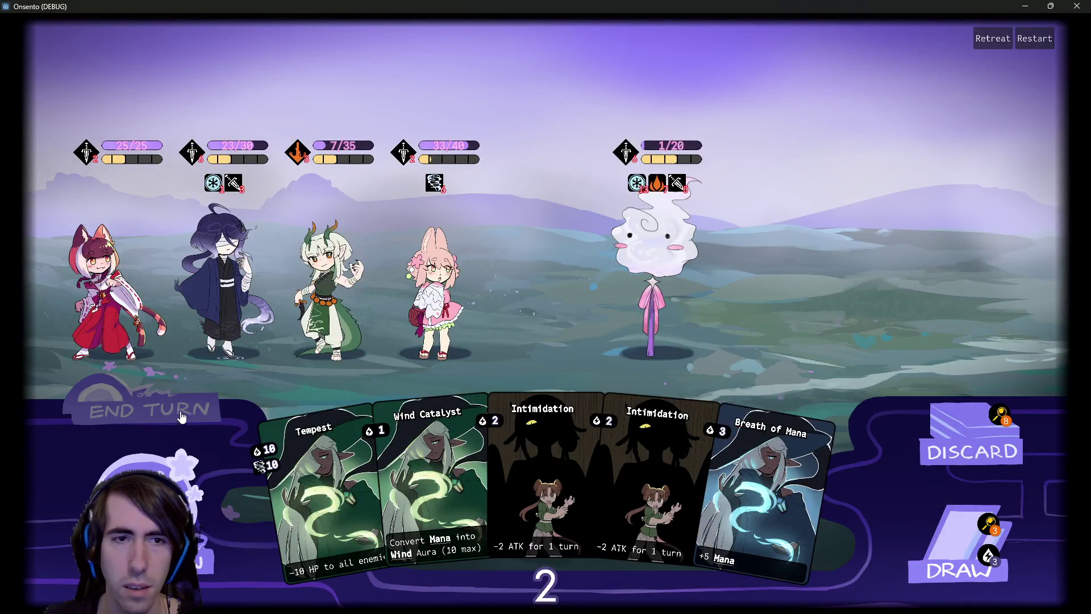
pyautogui.click(181, 406)
# End the turn, then heal the whole party from the shared pool in the new battle
pyautogui.click(182, 406)
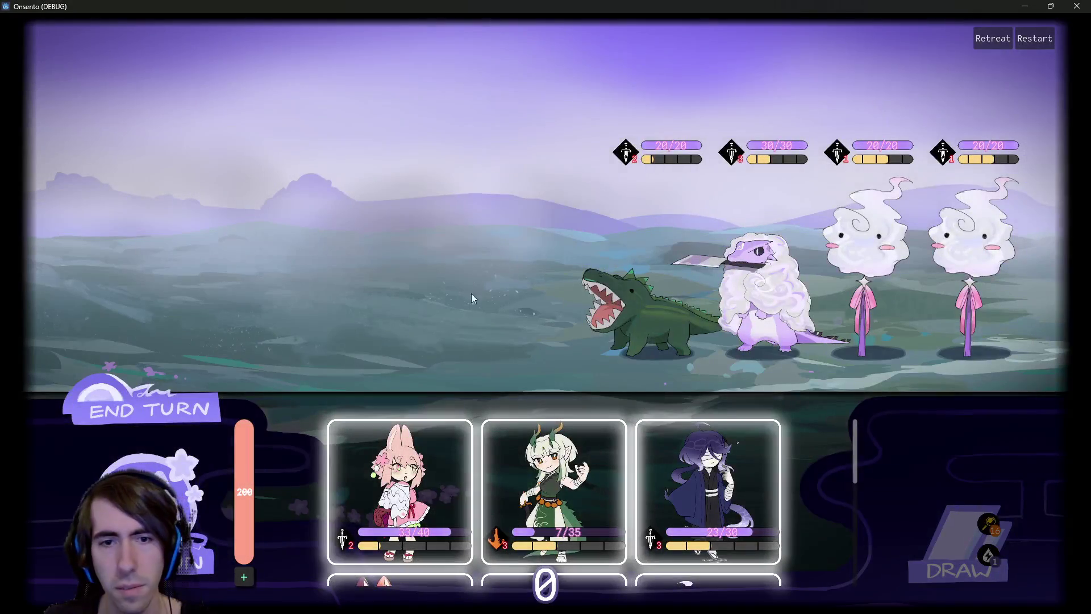
pyautogui.scroll(5, 465, 482)
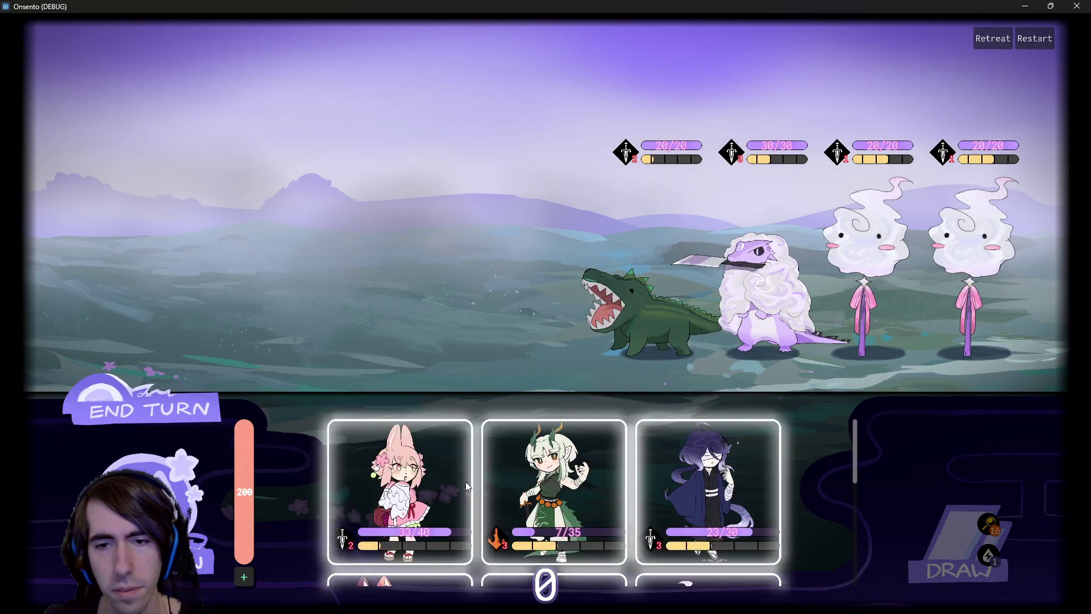
pyautogui.click(250, 577)
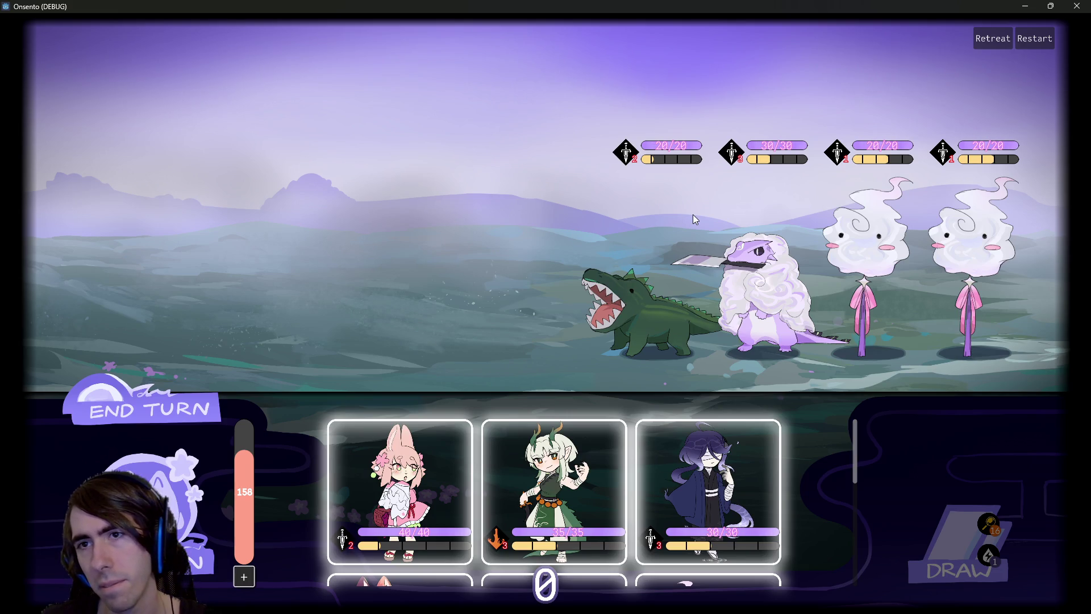
pyautogui.moveTo(778, 155)
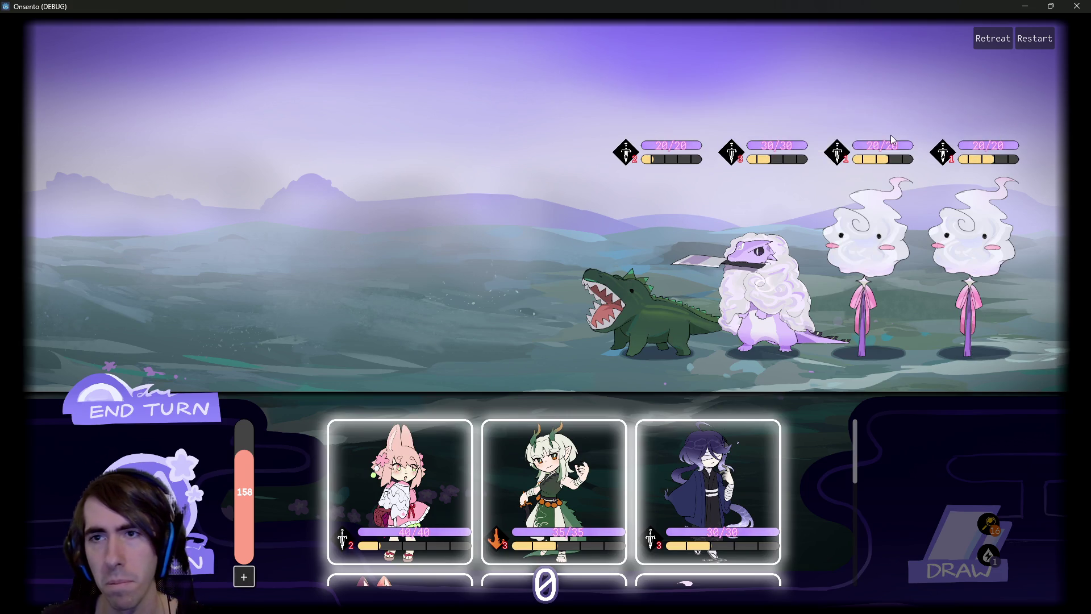
pyautogui.moveTo(839, 154)
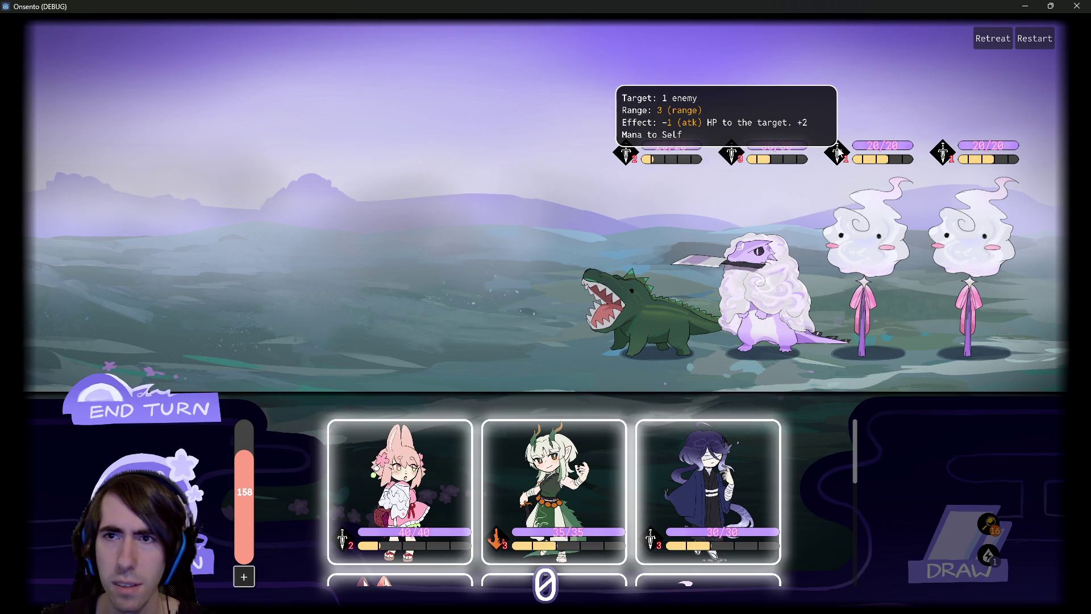
# Switch to the PowerShell terminal and run git status
pyautogui.hotkey('alt', 'Tab')
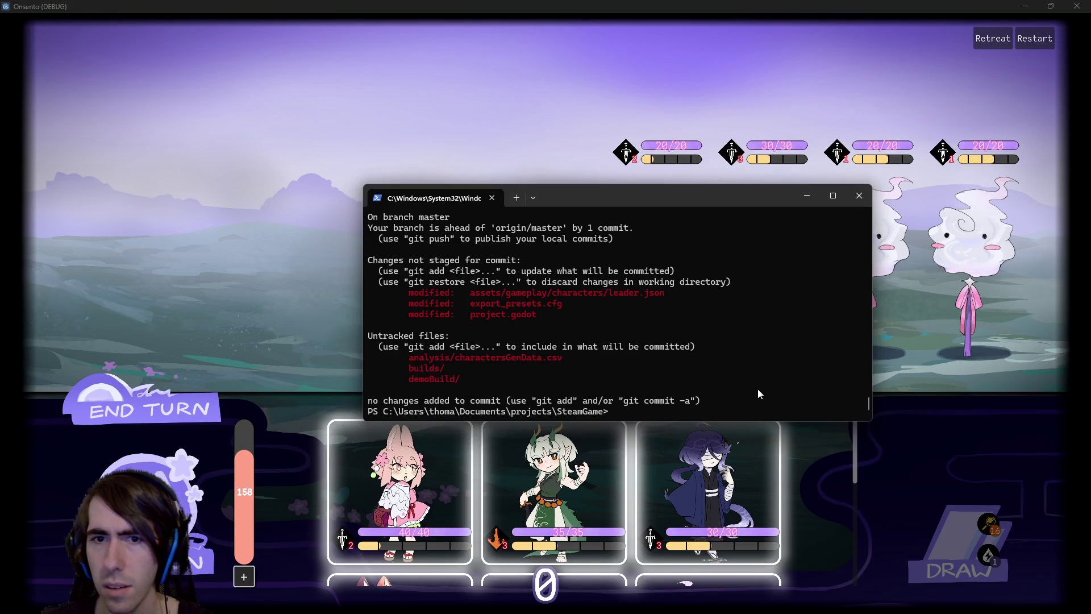
pyautogui.write('t status')
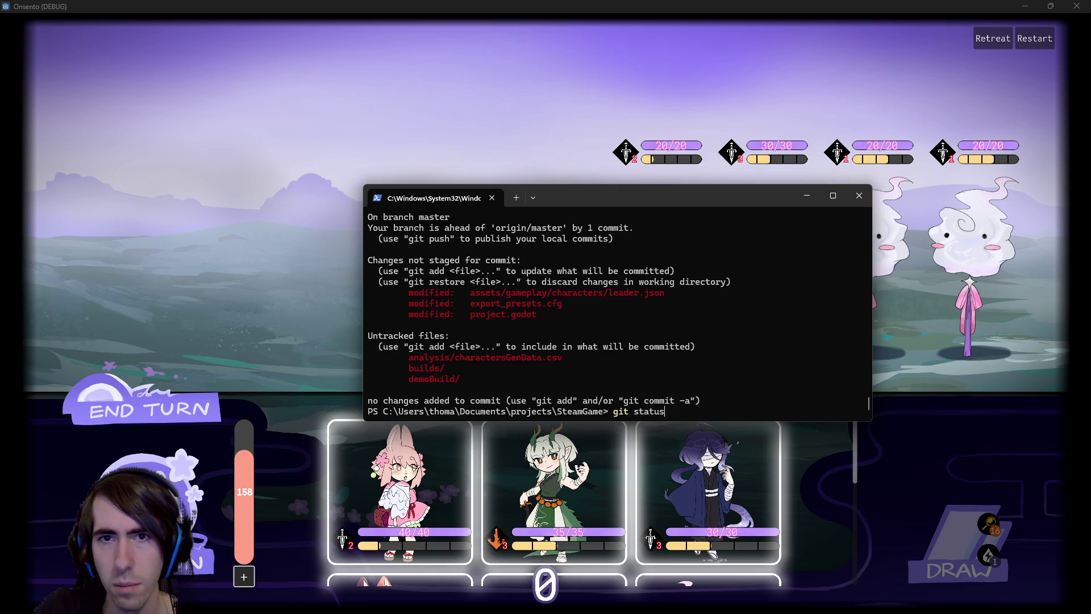
pyautogui.press('Return')
# Run git diff on the copied assets/gameplay/characters path
pyautogui.write('g')
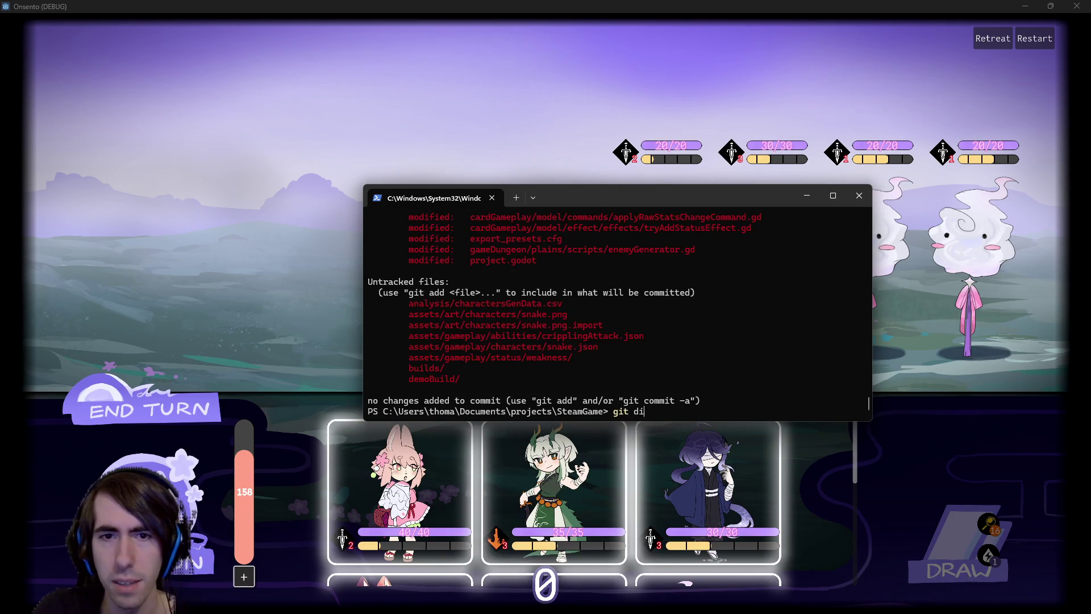
pyautogui.scroll(4, 564, 316)
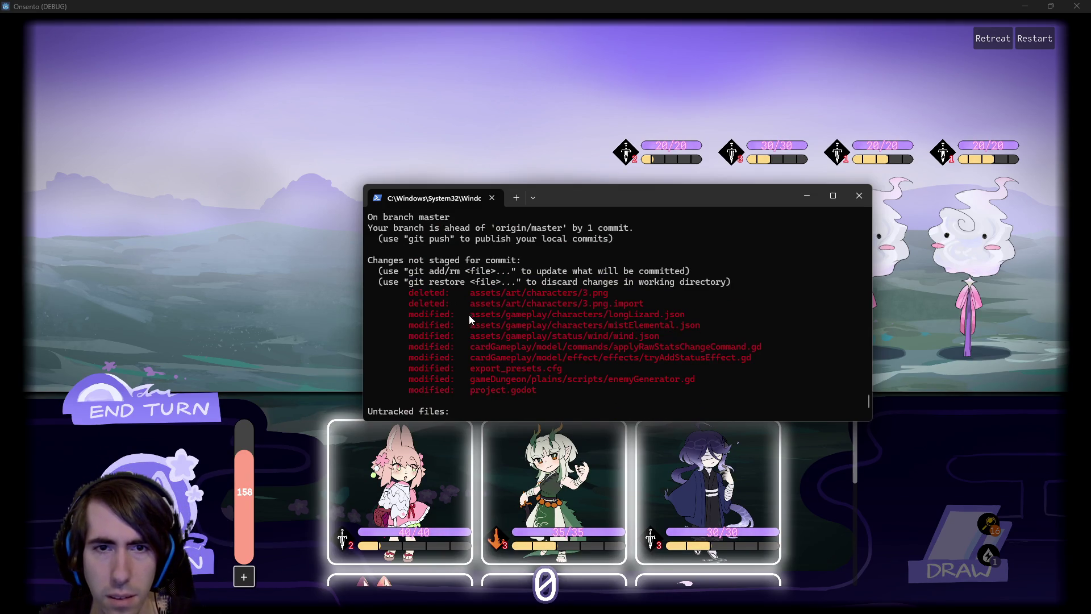
pyautogui.moveTo(468, 314)
pyautogui.mouseDown()
pyautogui.moveTo(602, 326)
pyautogui.moveTo(604, 315)
pyautogui.mouseUp()
pyautogui.rightClick(603, 314)
pyautogui.write('assets/gameplay/characters')
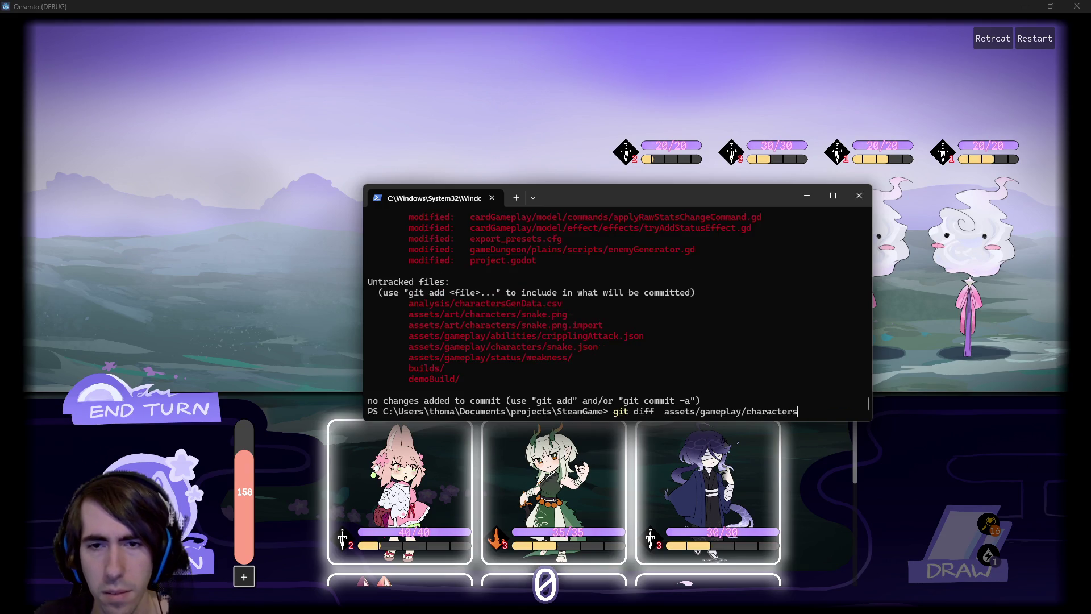
pyautogui.press('Return')
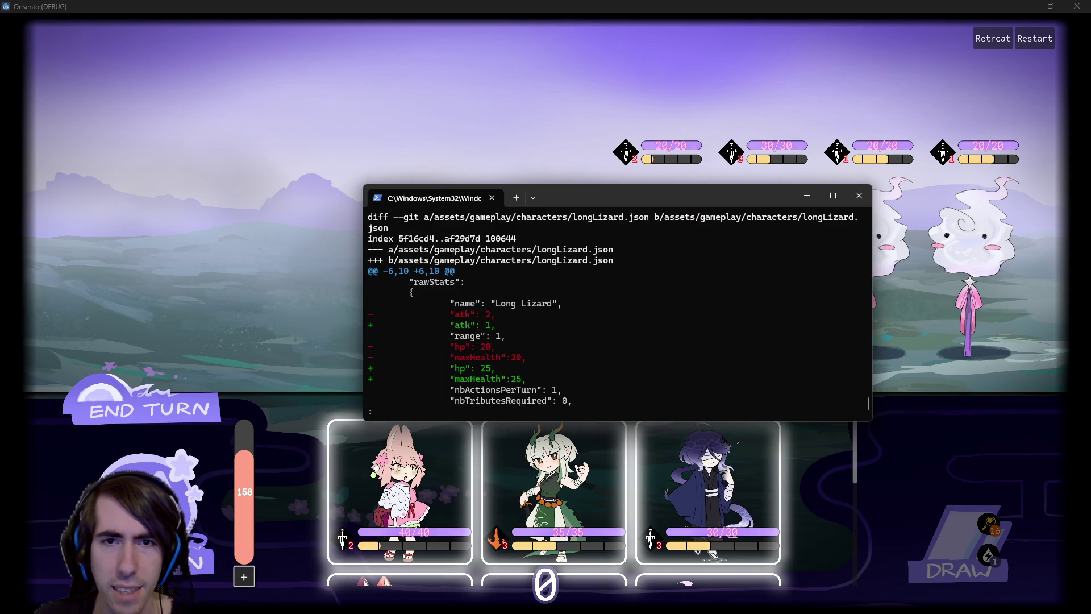
# Page through the character diff (Long Lizard health 25, Mist Elemental range 3), quit, and return to the game
pyautogui.moveTo(620, 197)
pyautogui.mouseDown()
pyautogui.moveTo(521, 445)
pyautogui.moveTo(543, 170)
pyautogui.moveTo(556, 198)
pyautogui.mouseUp()
pyautogui.press('Down')
pyautogui.press('Down')
pyautogui.press('Down')
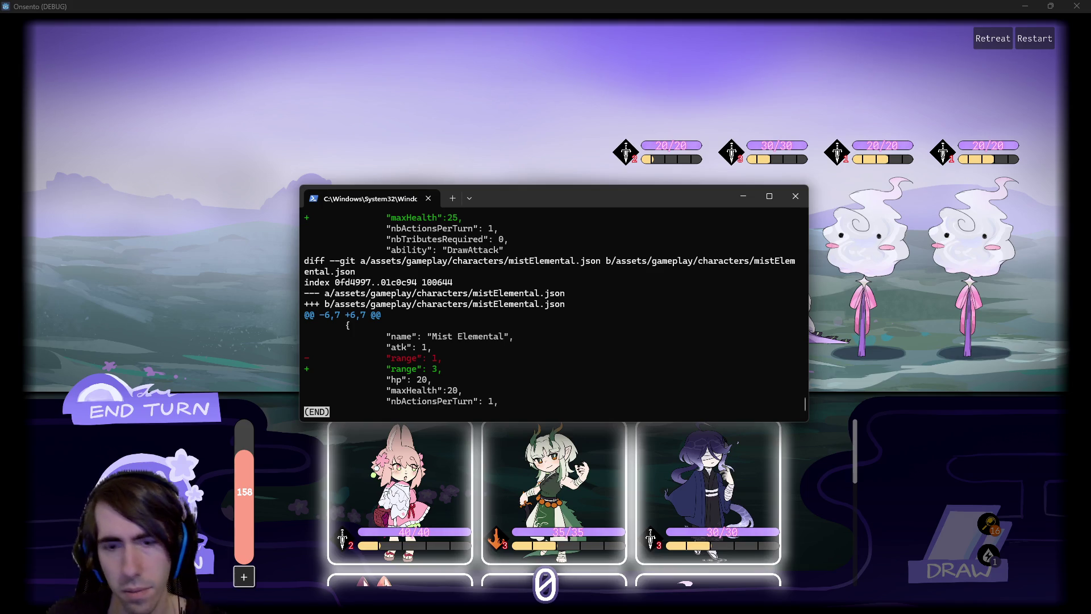
pyautogui.press('q')
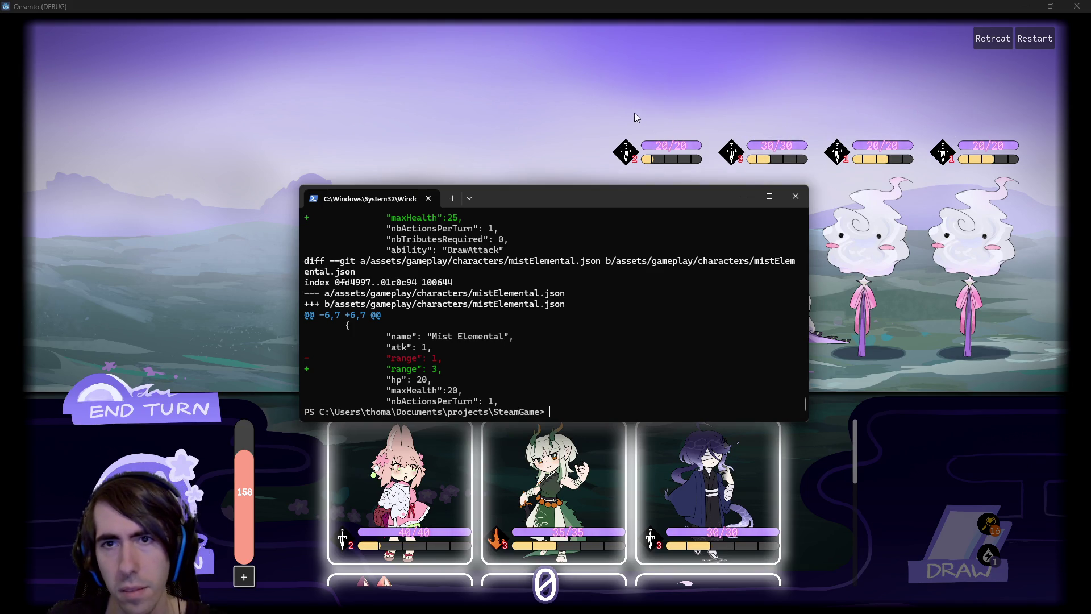
pyautogui.click(654, 152)
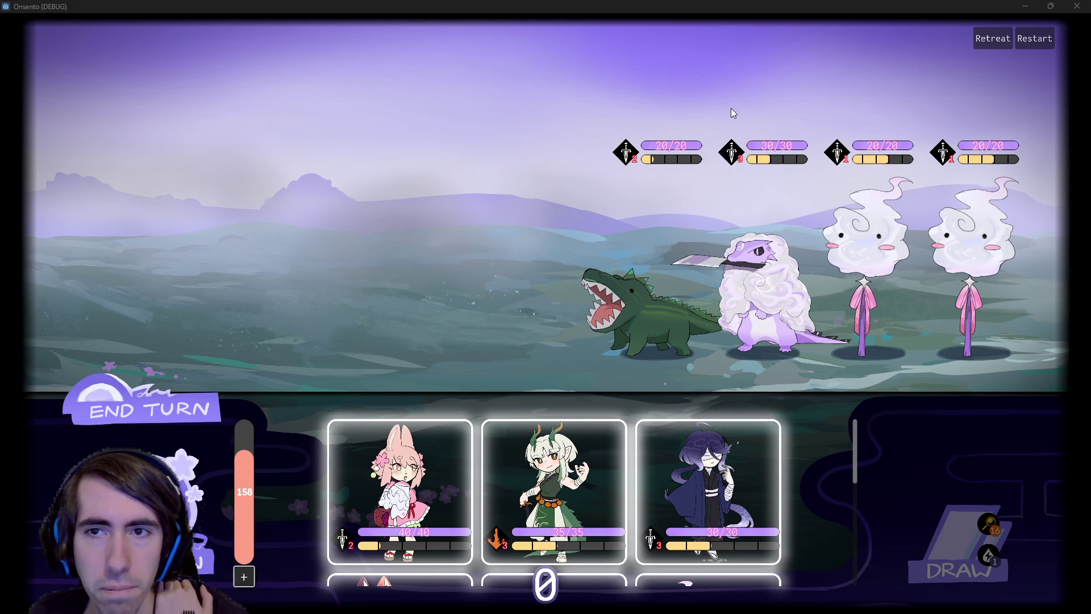
# Drag the pink bunny card from the party panel onto the battlefield
pyautogui.scroll(-3, 423, 475)
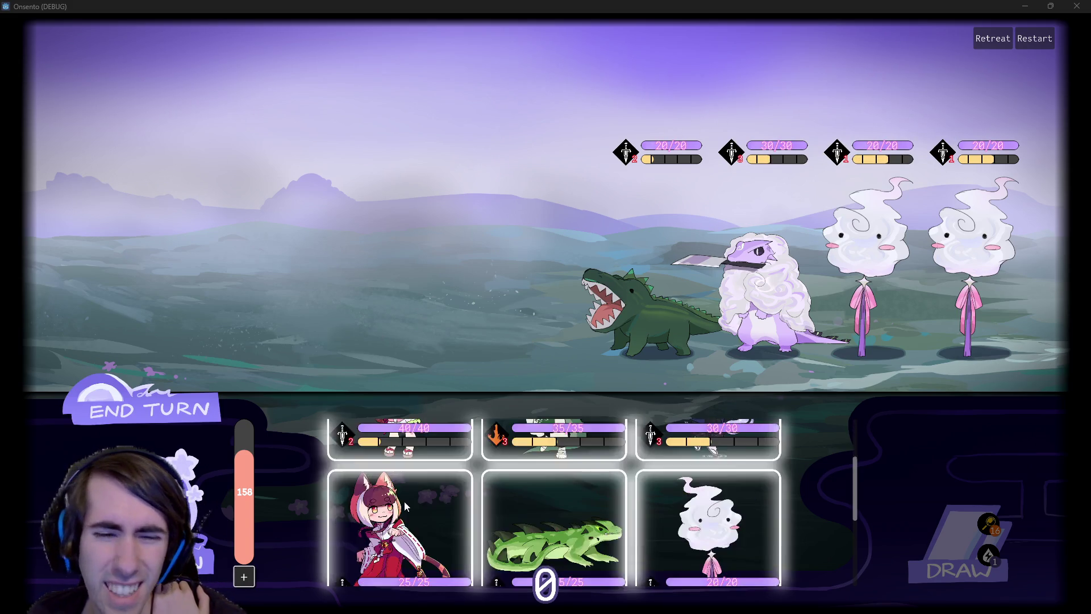
pyautogui.scroll(5, 597, 507)
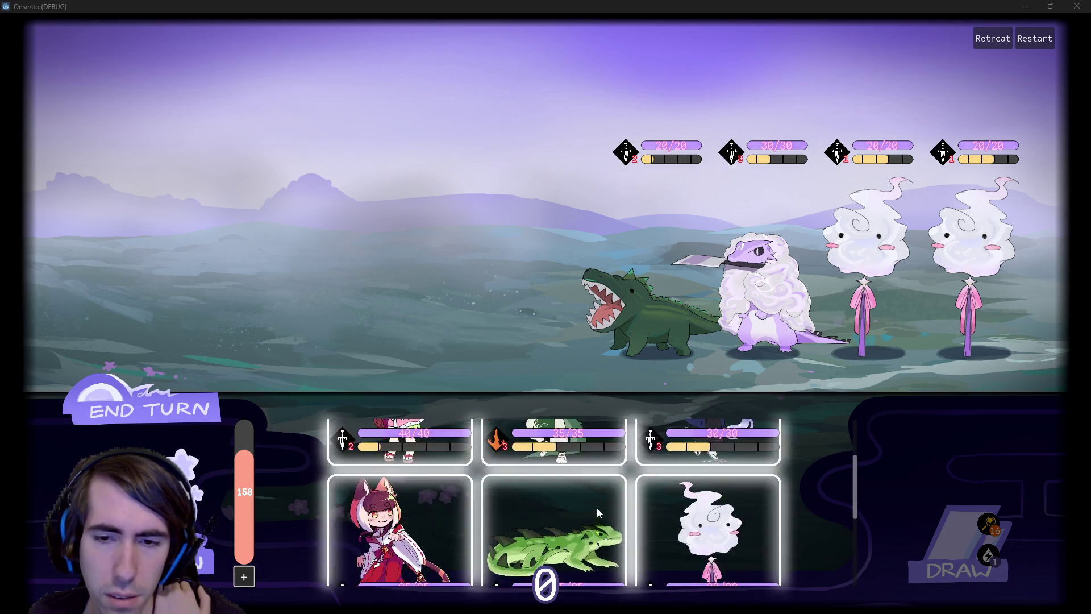
pyautogui.scroll(-3, 597, 507)
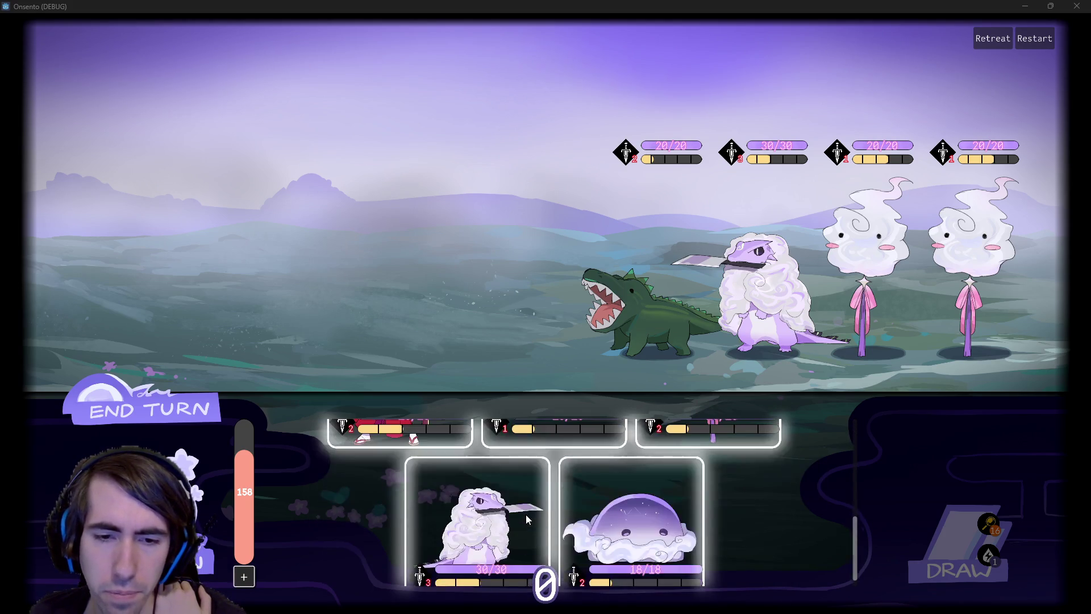
pyautogui.scroll(5, 526, 514)
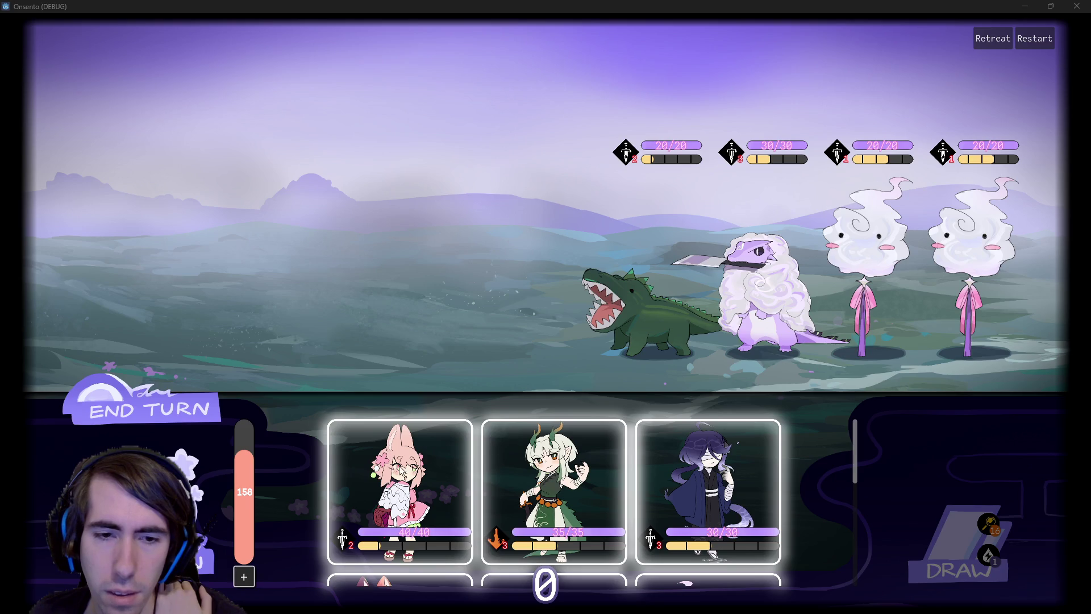
pyautogui.moveTo(400, 492)
pyautogui.mouseDown()
pyautogui.moveTo(451, 182)
pyautogui.moveTo(367, 409)
pyautogui.moveTo(336, 273)
pyautogui.mouseUp()
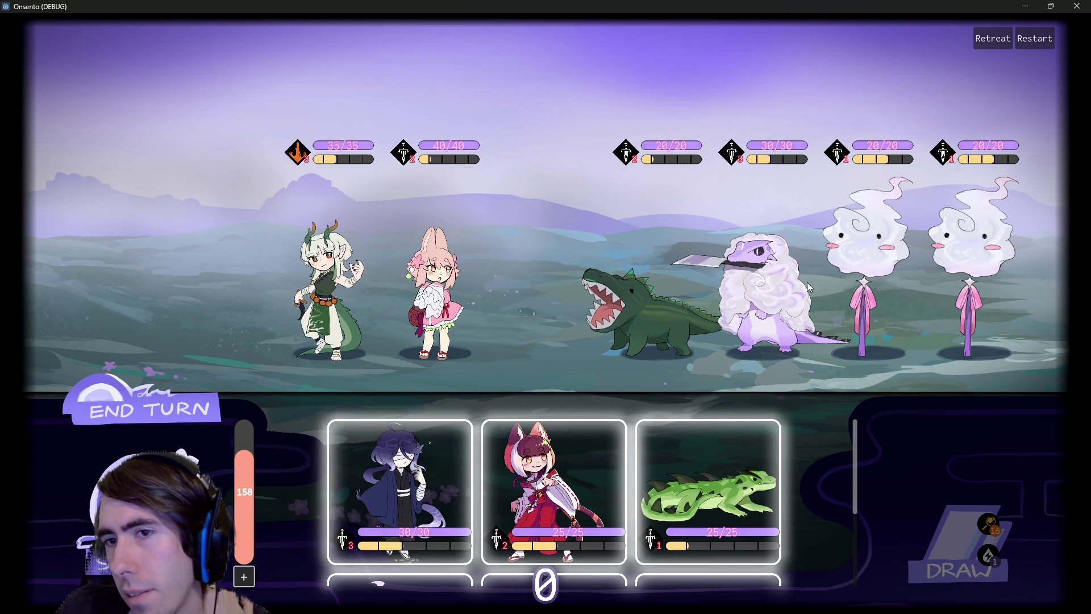
# Restart the battle against two crocodiles, a snake and a ghost, and heal the party from the pool
pyautogui.click(1029, 41)
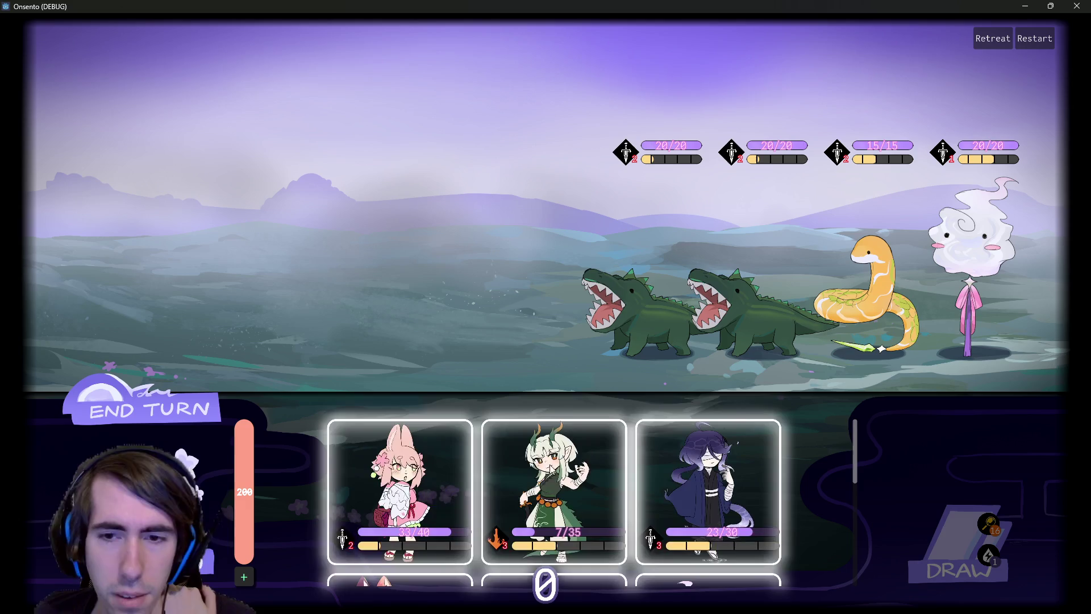
pyautogui.scroll(-2, 500, 498)
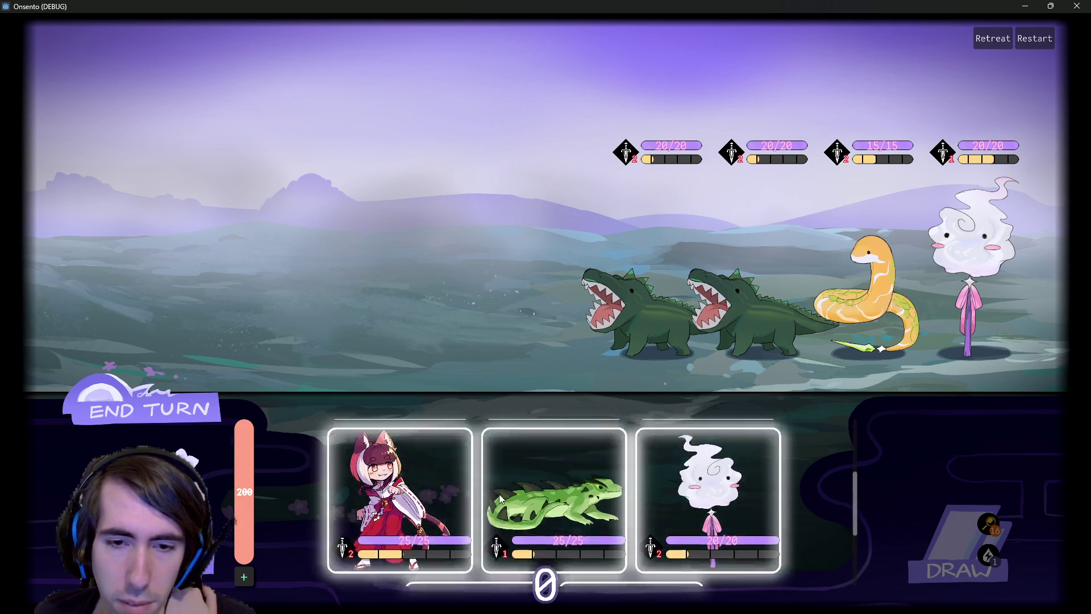
pyautogui.scroll(2, 500, 498)
pyautogui.scroll(-2, 500, 498)
pyautogui.scroll(2, 500, 498)
pyautogui.moveTo(402, 490)
pyautogui.mouseDown()
pyautogui.moveTo(426, 250)
pyautogui.moveTo(401, 489)
pyautogui.moveTo(438, 519)
pyautogui.mouseUp()
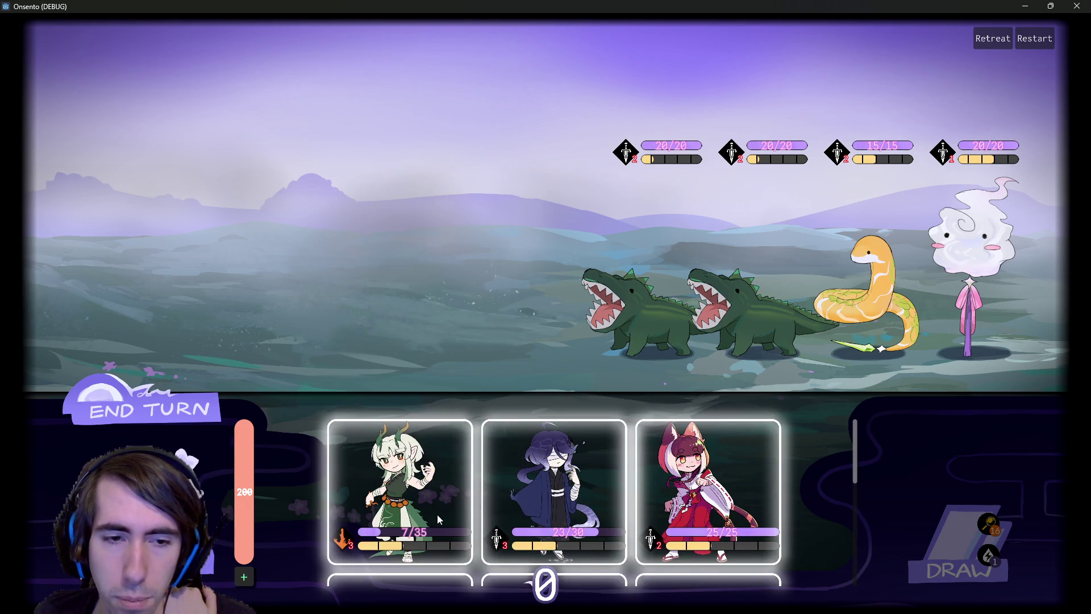
pyautogui.click(245, 577)
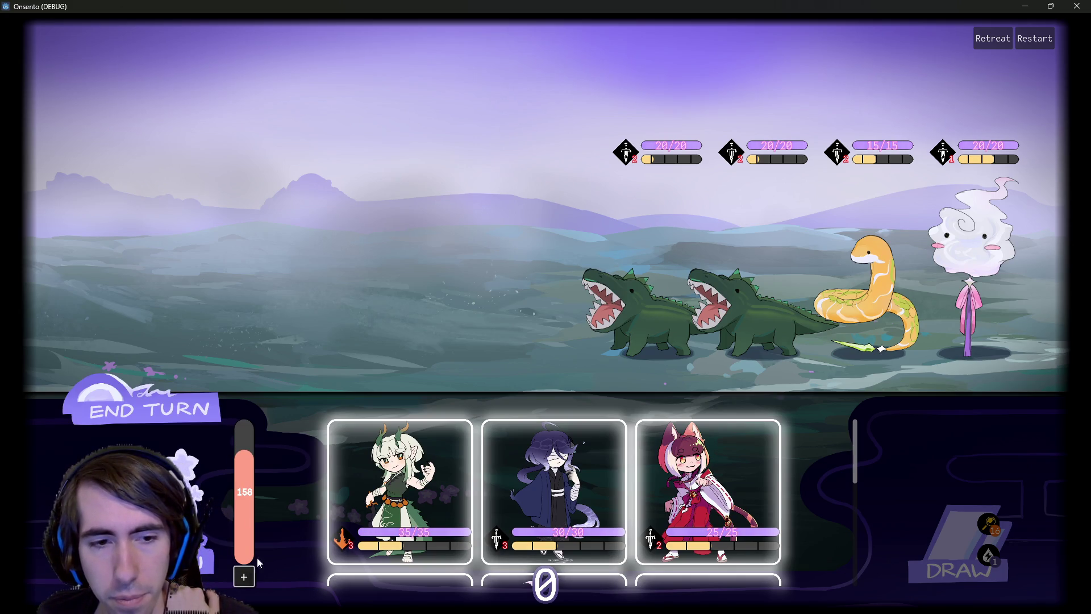
# Deploy the pink bunny and the green horned girl onto the battlefield
pyautogui.scroll(-1, 544, 472)
pyautogui.scroll(-1, 465, 485)
pyautogui.scroll(2, 465, 485)
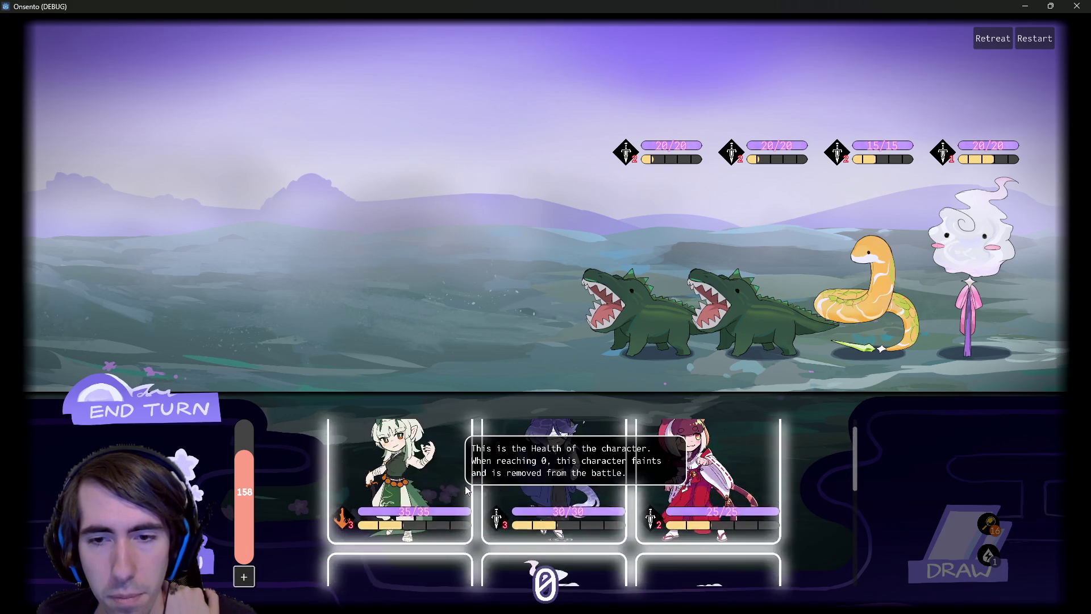
pyautogui.scroll(-3, 465, 485)
pyautogui.scroll(3, 466, 485)
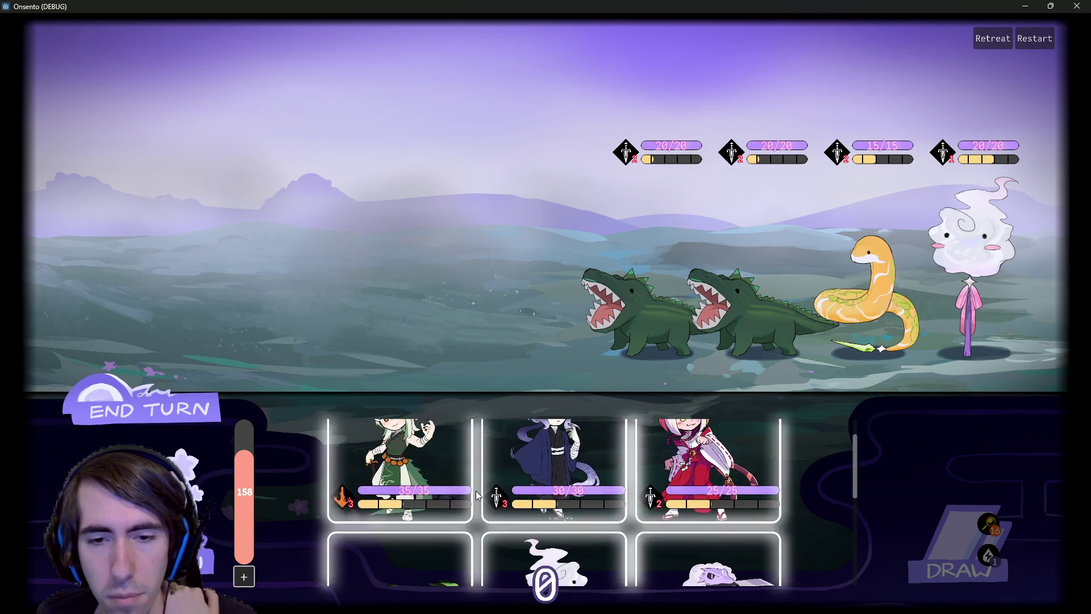
pyautogui.scroll(-2, 476, 490)
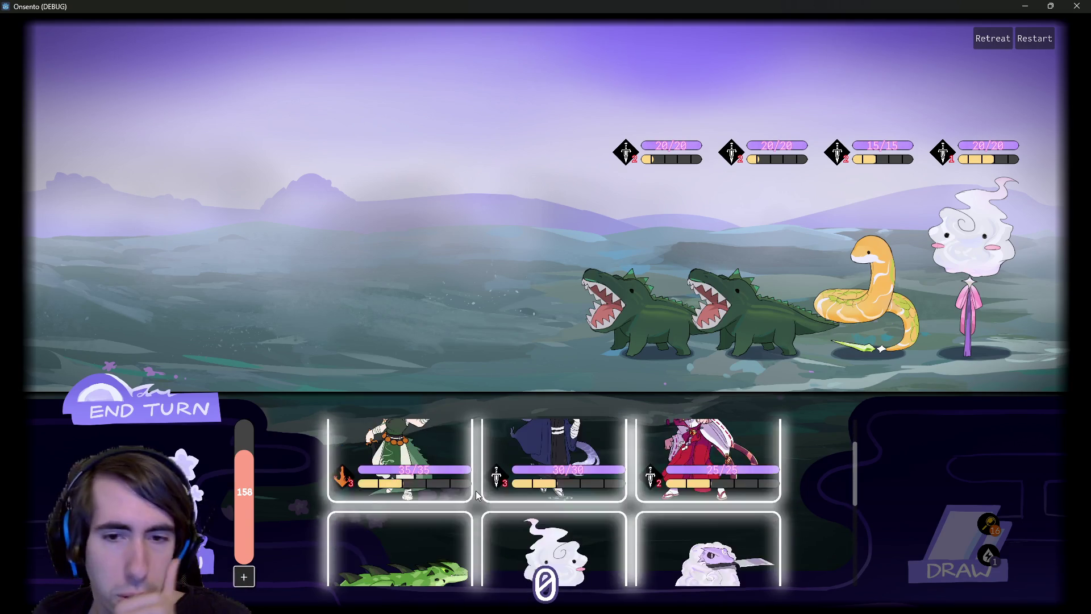
pyautogui.scroll(2, 475, 489)
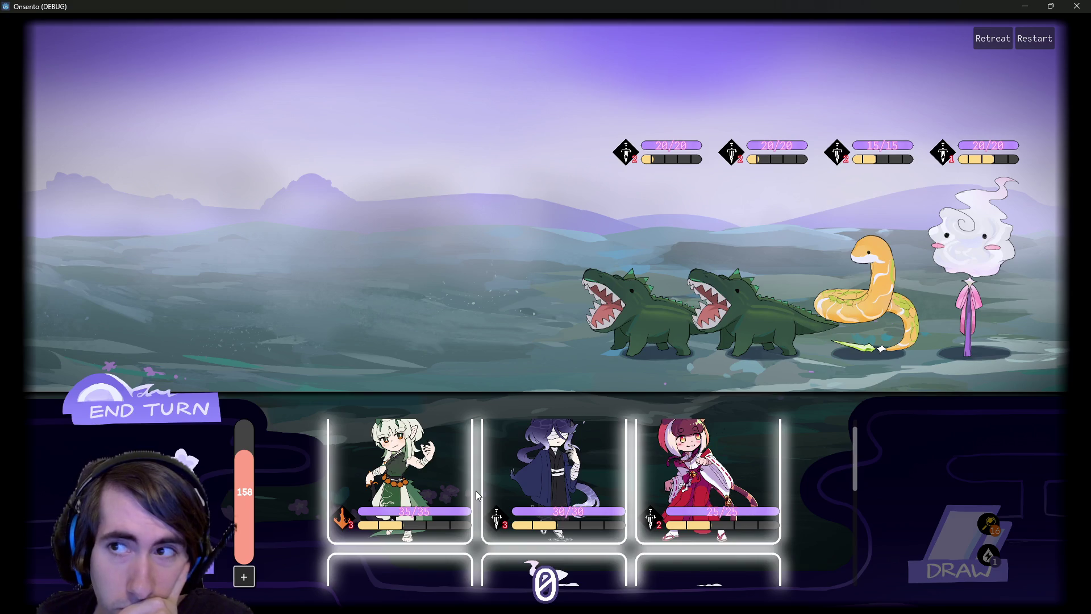
pyautogui.scroll(-3, 475, 490)
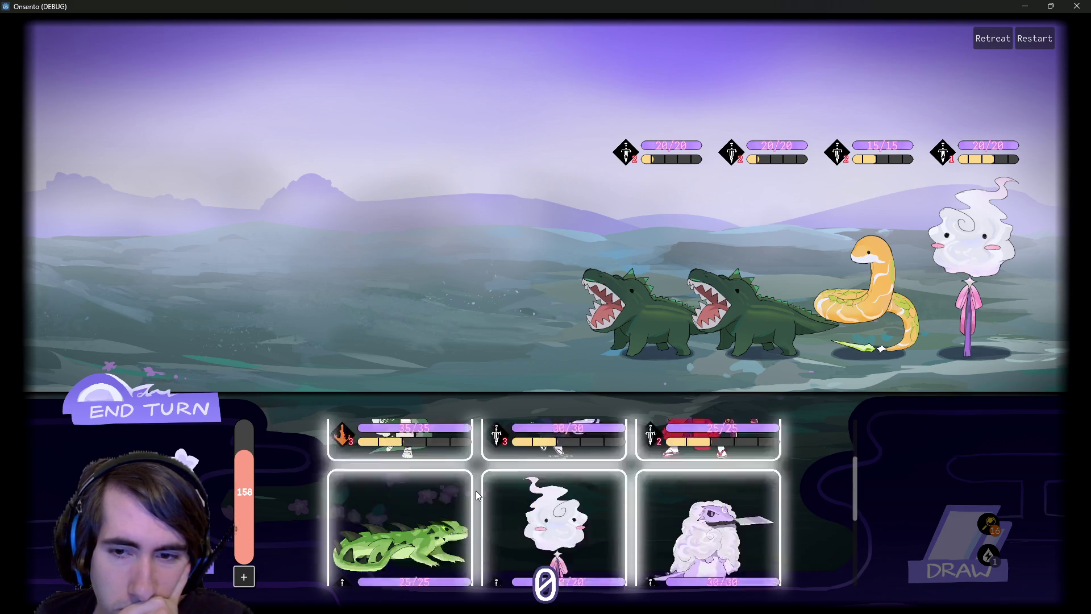
pyautogui.scroll(1, 475, 490)
pyautogui.scroll(-1, 476, 490)
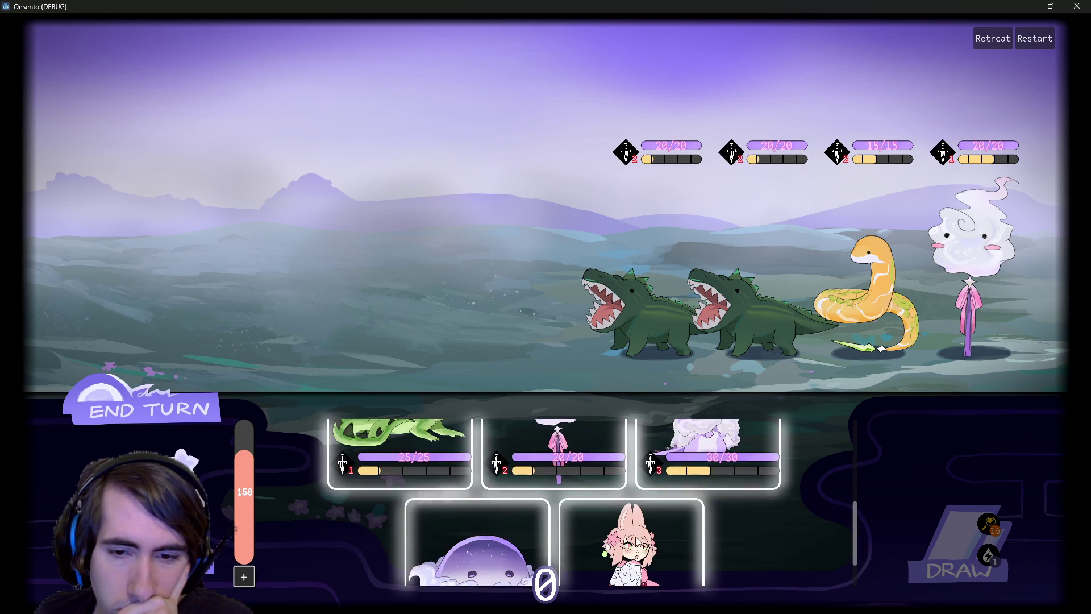
pyautogui.moveTo(631, 542)
pyautogui.mouseDown()
pyautogui.moveTo(401, 271)
pyautogui.moveTo(474, 345)
pyautogui.mouseUp()
pyautogui.scroll(3, 550, 539)
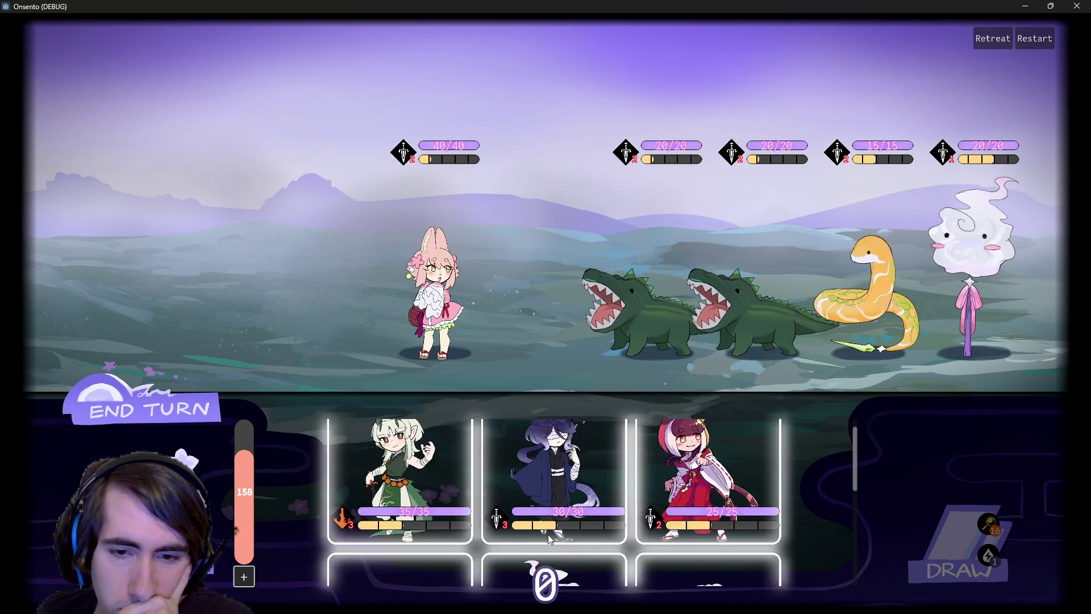
pyautogui.moveTo(397, 471)
pyautogui.mouseDown()
pyautogui.moveTo(278, 264)
pyautogui.moveTo(327, 273)
pyautogui.mouseUp()
# Deploy the dark-haired girl and the fox girl, placing the fox girl in the leftmost slot
pyautogui.moveTo(554, 472)
pyautogui.mouseDown()
pyautogui.moveTo(174, 259)
pyautogui.moveTo(205, 263)
pyautogui.mouseUp()
pyautogui.moveTo(398, 472)
pyautogui.mouseDown()
pyautogui.moveTo(295, 404)
pyautogui.moveTo(222, 272)
pyautogui.mouseUp()
pyautogui.scroll(-2, 490, 508)
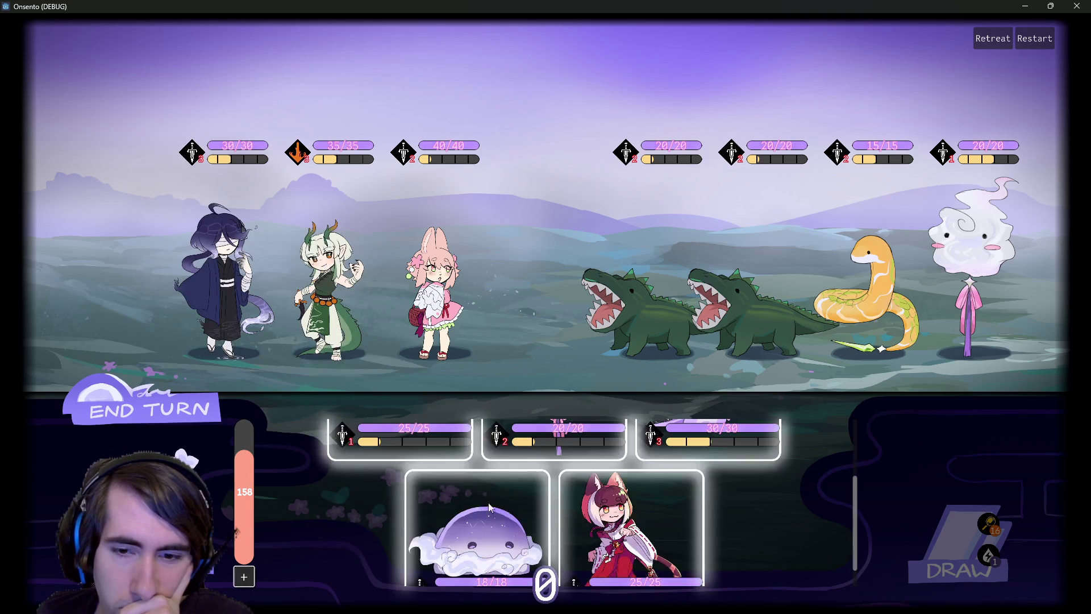
pyautogui.moveTo(631, 528)
pyautogui.mouseDown()
pyautogui.moveTo(93, 230)
pyautogui.moveTo(149, 236)
pyautogui.mouseUp()
pyautogui.moveTo(89, 151)
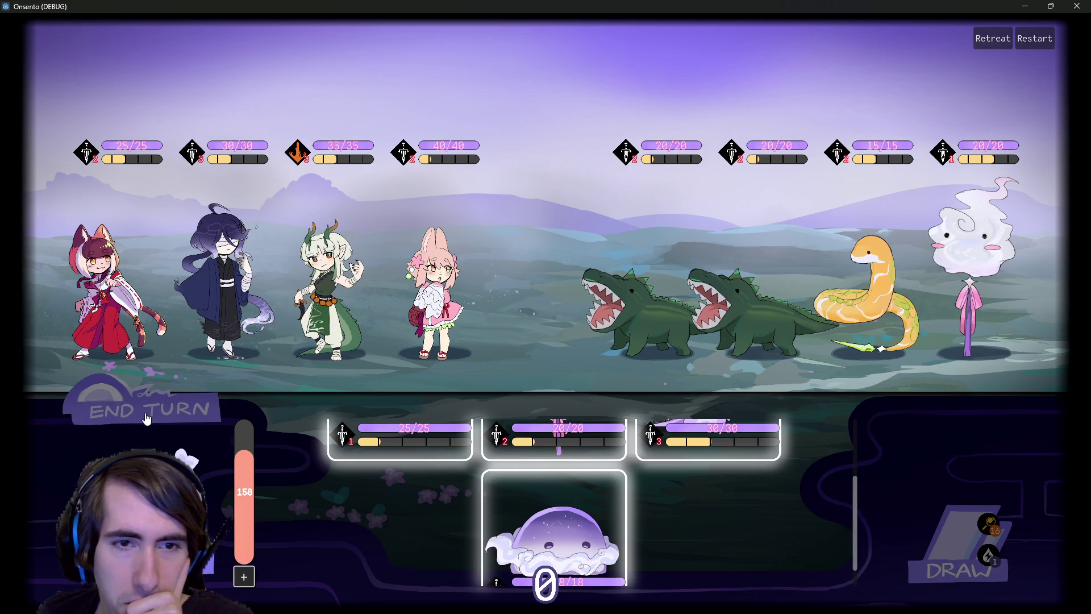
# Start the battle, check the draw pile, and burn the first crocodile with Shadow Sting
pyautogui.click(161, 398)
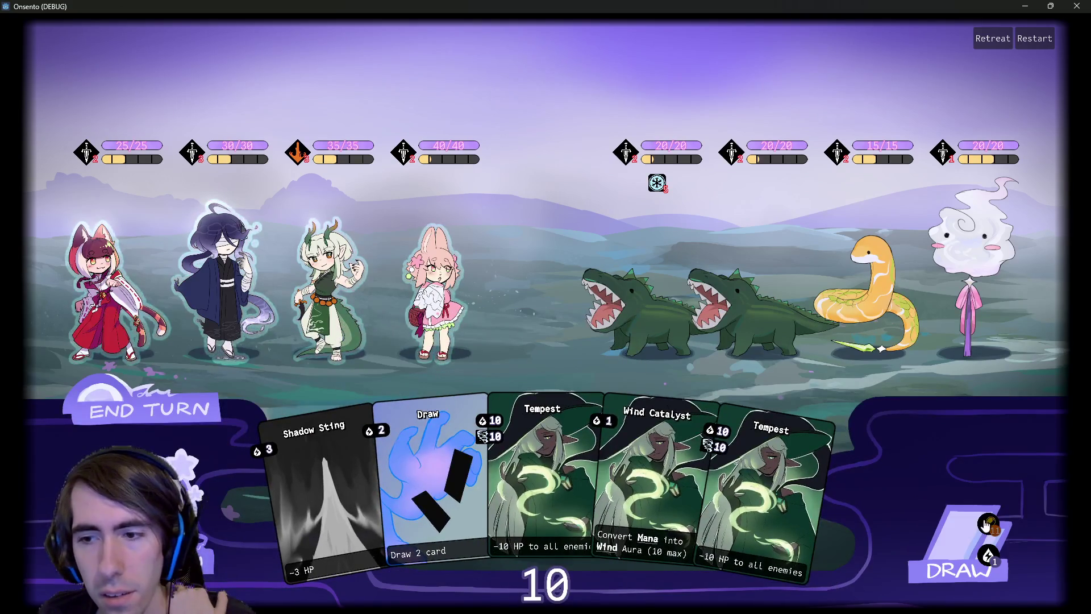
pyautogui.click(987, 524)
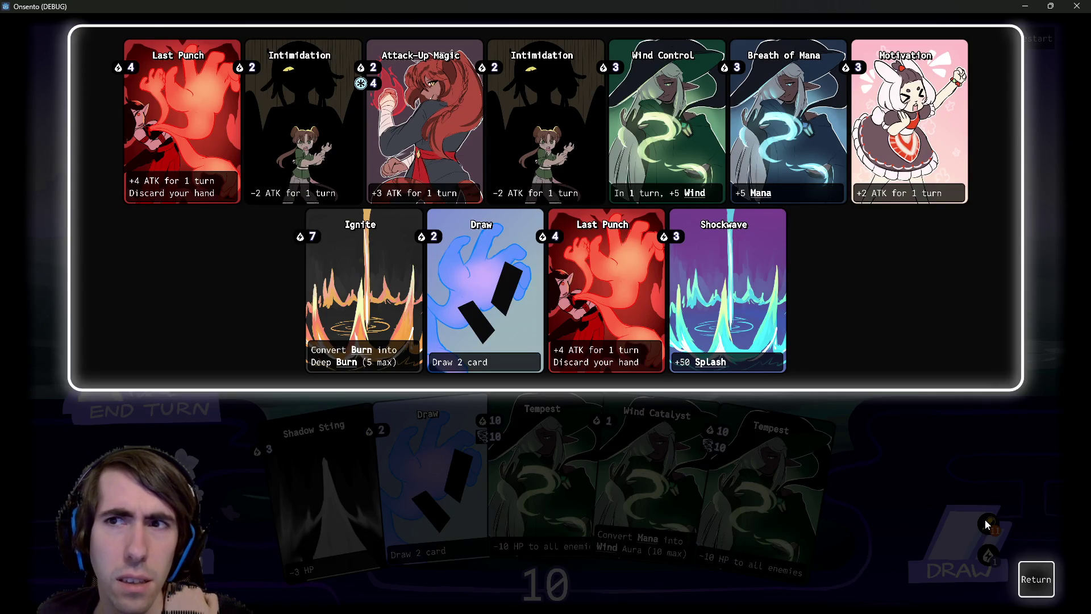
pyautogui.click(1017, 579)
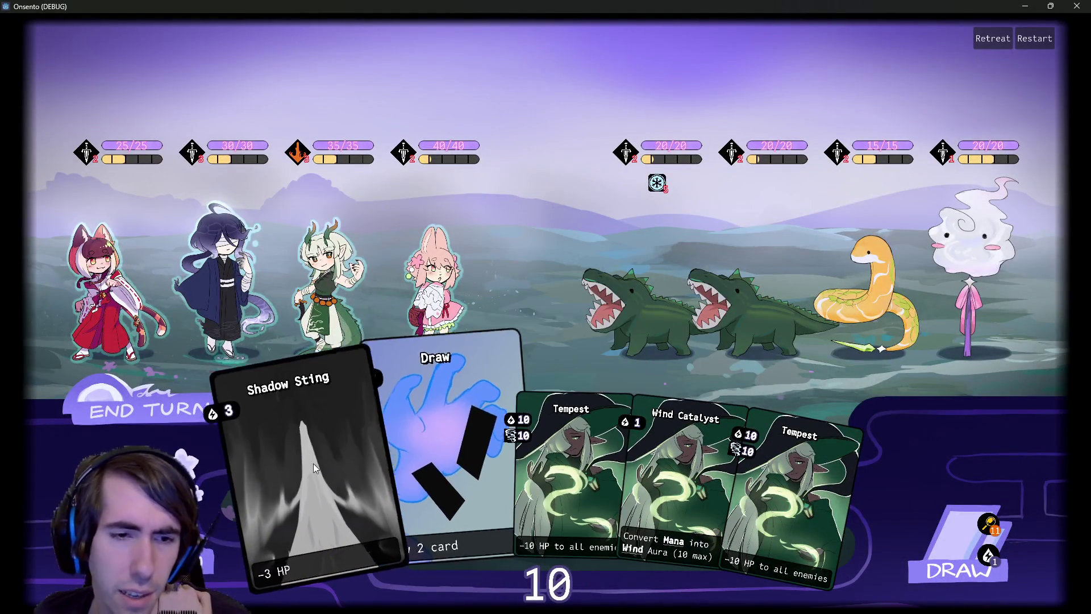
pyautogui.moveTo(312, 463)
pyautogui.mouseDown()
pyautogui.moveTo(363, 424)
pyautogui.moveTo(645, 316)
pyautogui.mouseUp()
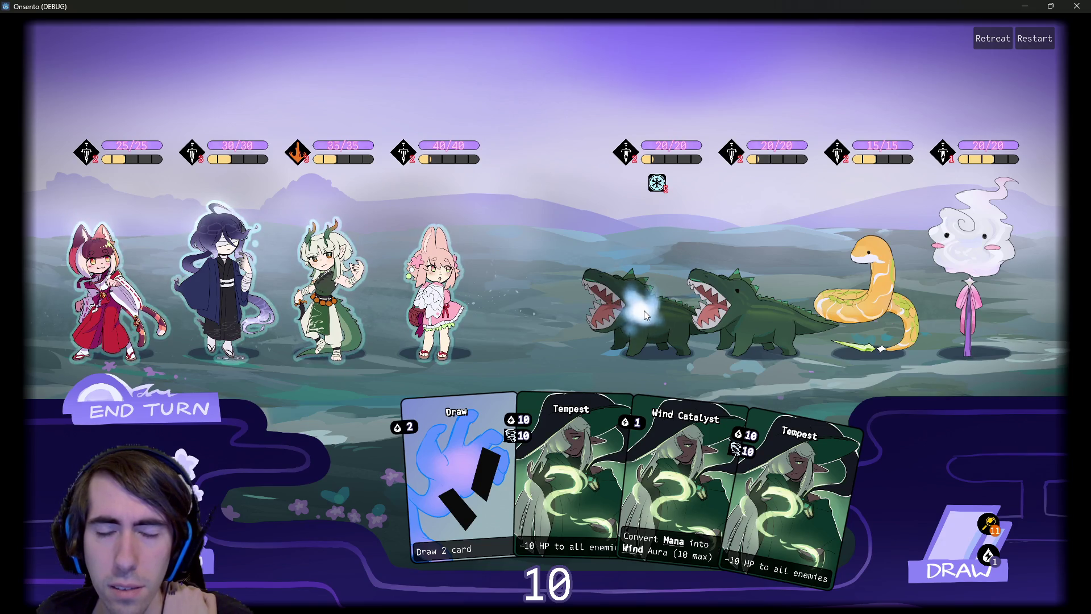
# Play two Draw cards, apply Intimidation to the snake, and draw another card
pyautogui.click(917, 528)
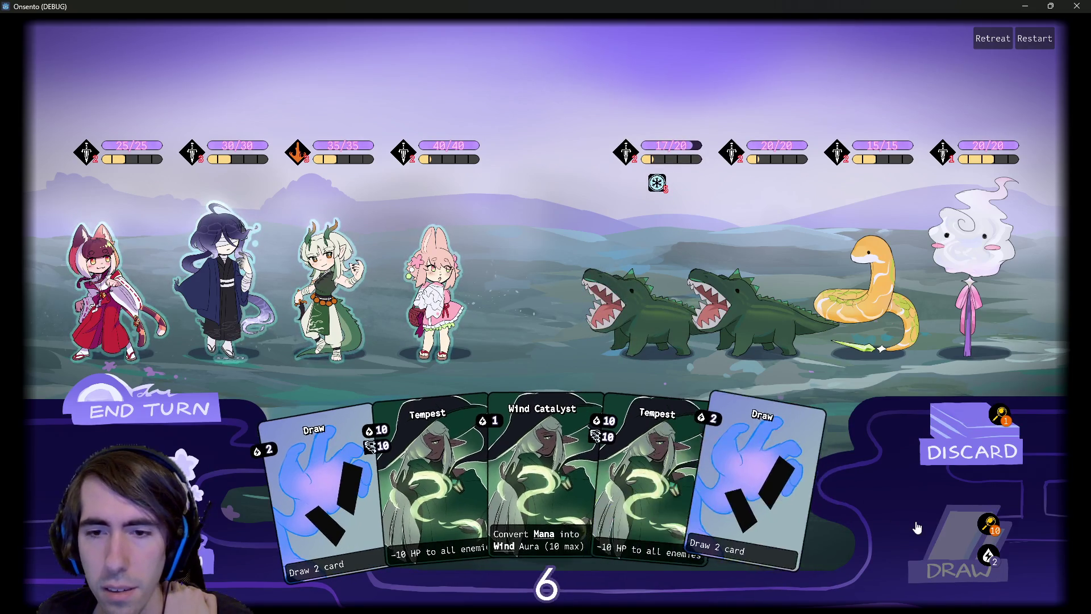
pyautogui.click(291, 370)
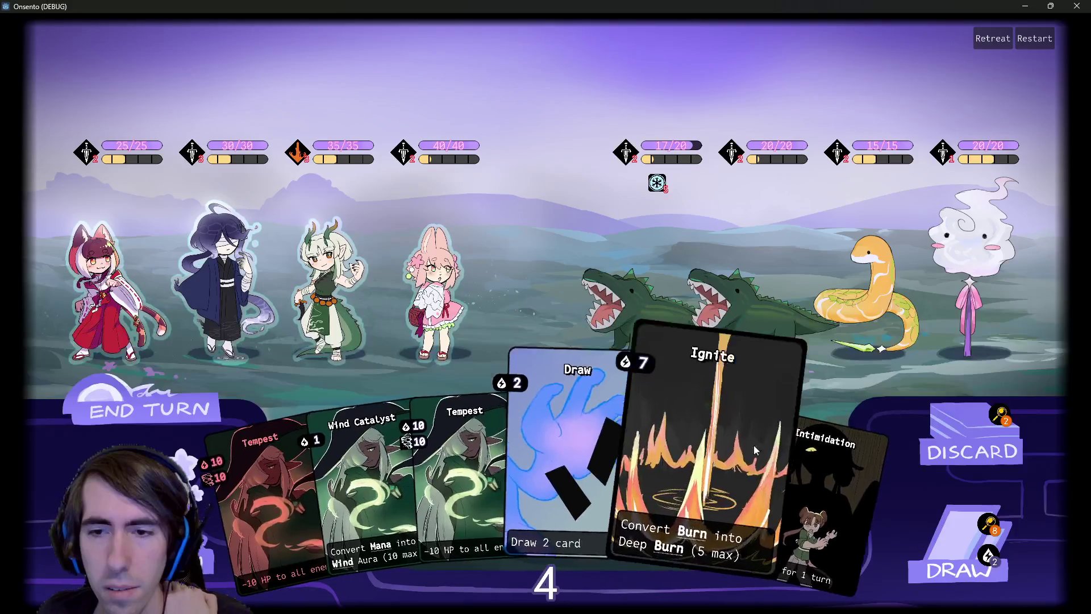
pyautogui.moveTo(772, 451); pyautogui.dragTo(636, 374)
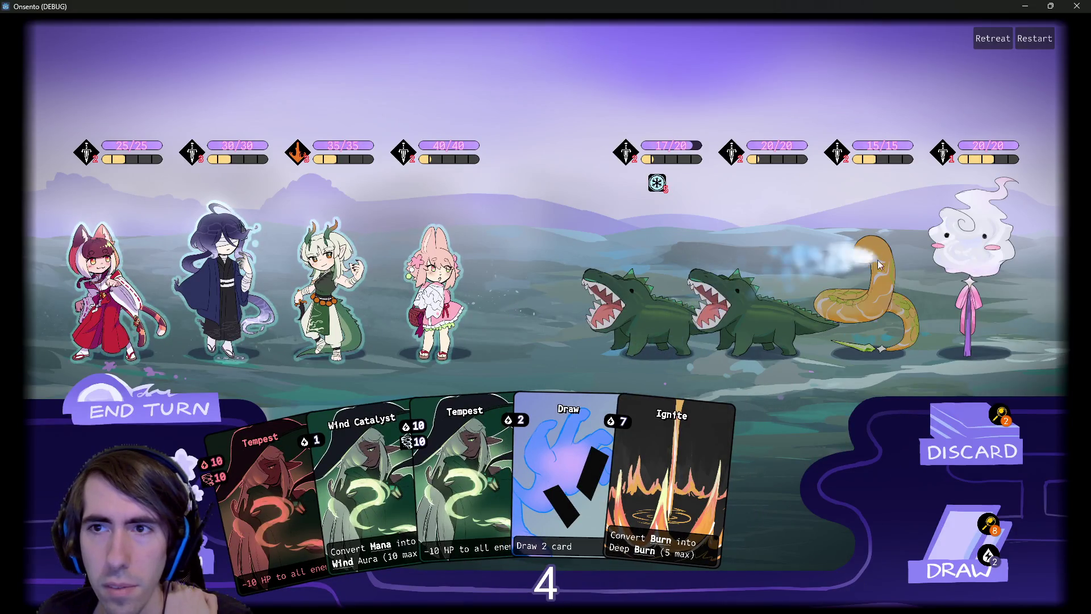
pyautogui.click(874, 274)
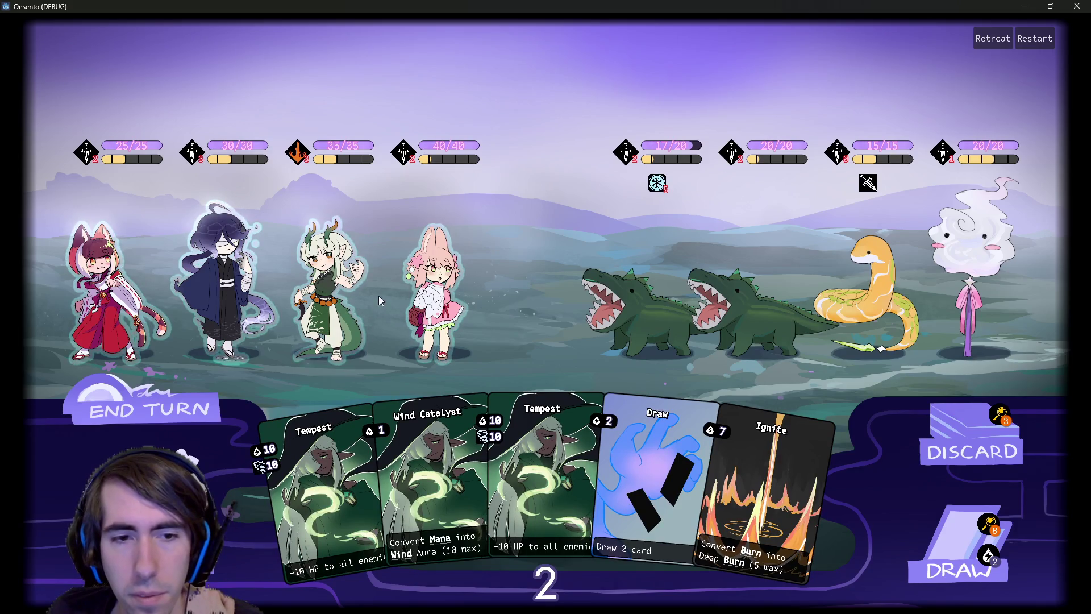
pyautogui.click(943, 565)
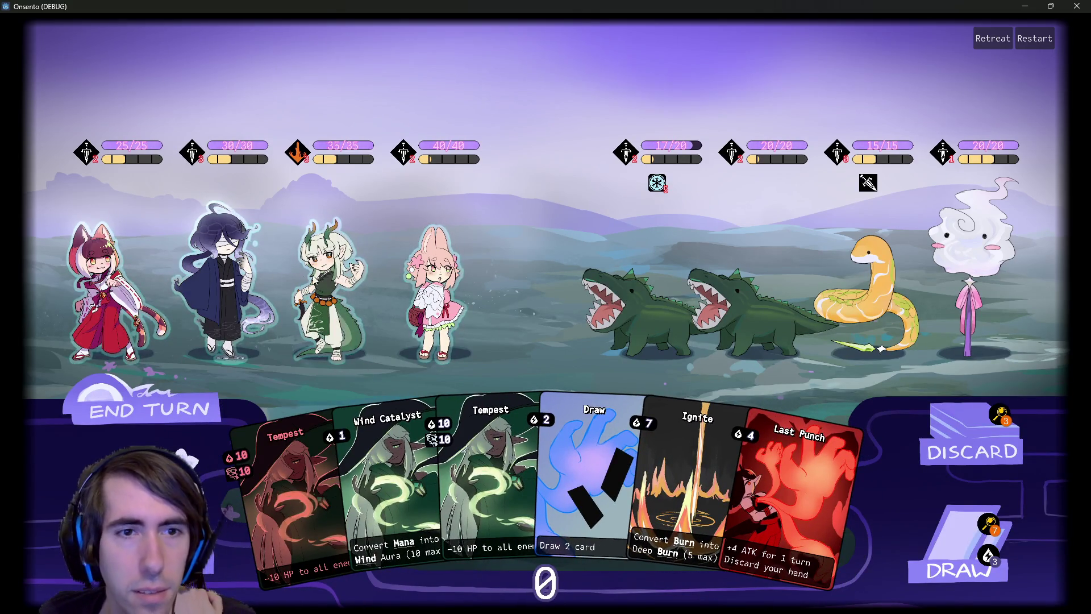
# Let the party attack the crocodiles, then end the turn for a fresh 10-energy hand
pyautogui.click(353, 278)
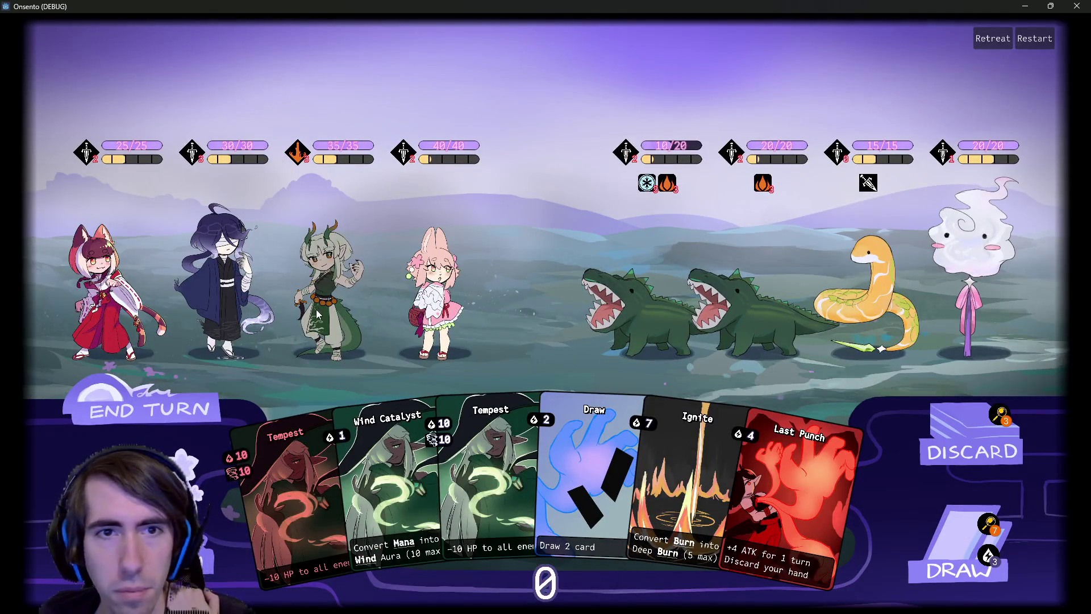
pyautogui.moveTo(306, 156)
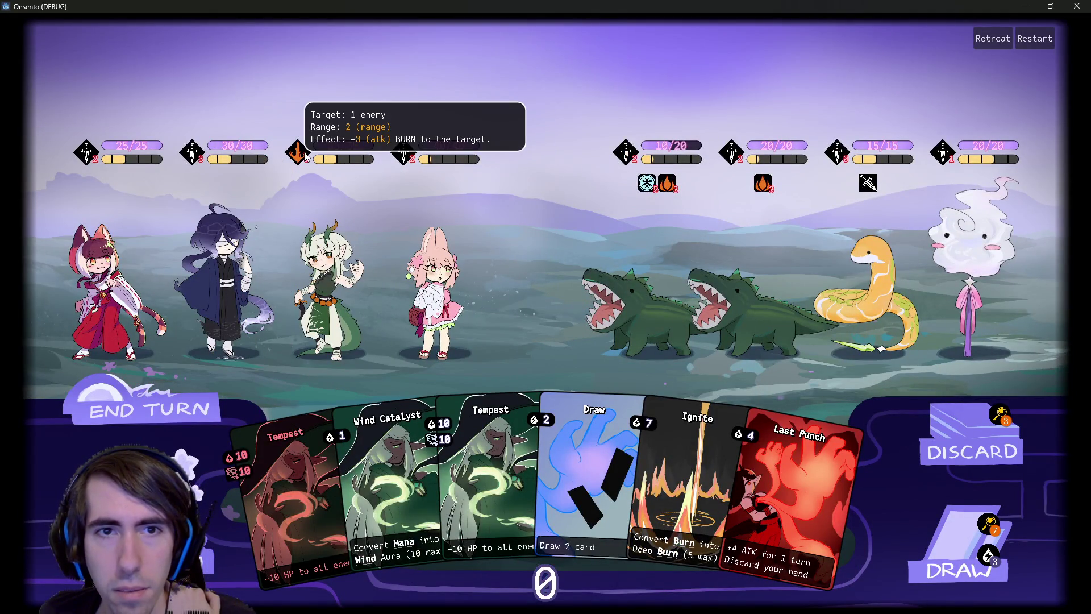
pyautogui.click(171, 389)
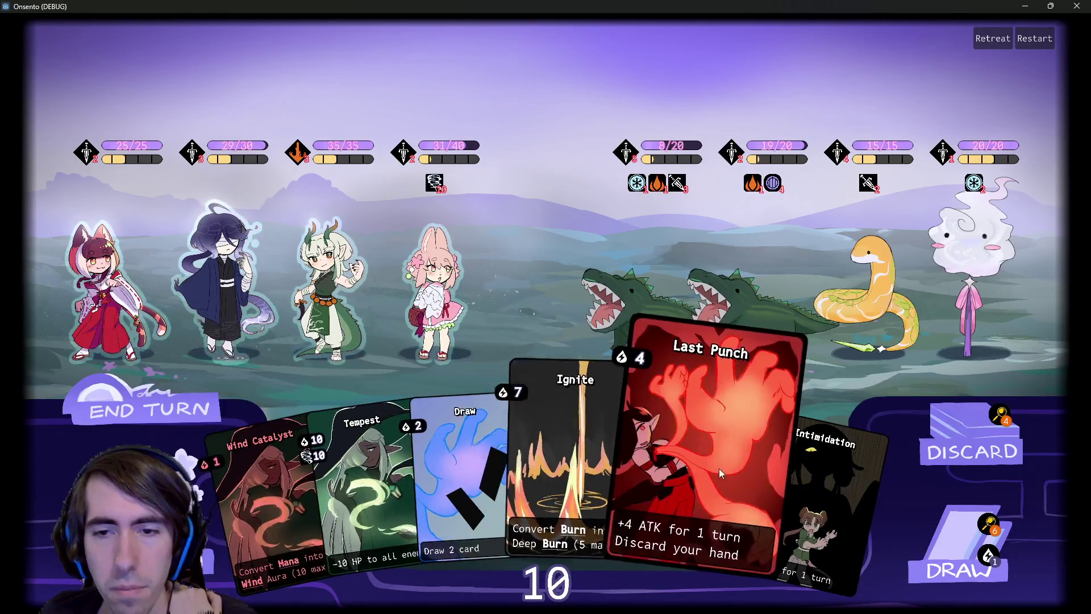
pyautogui.moveTo(792, 141)
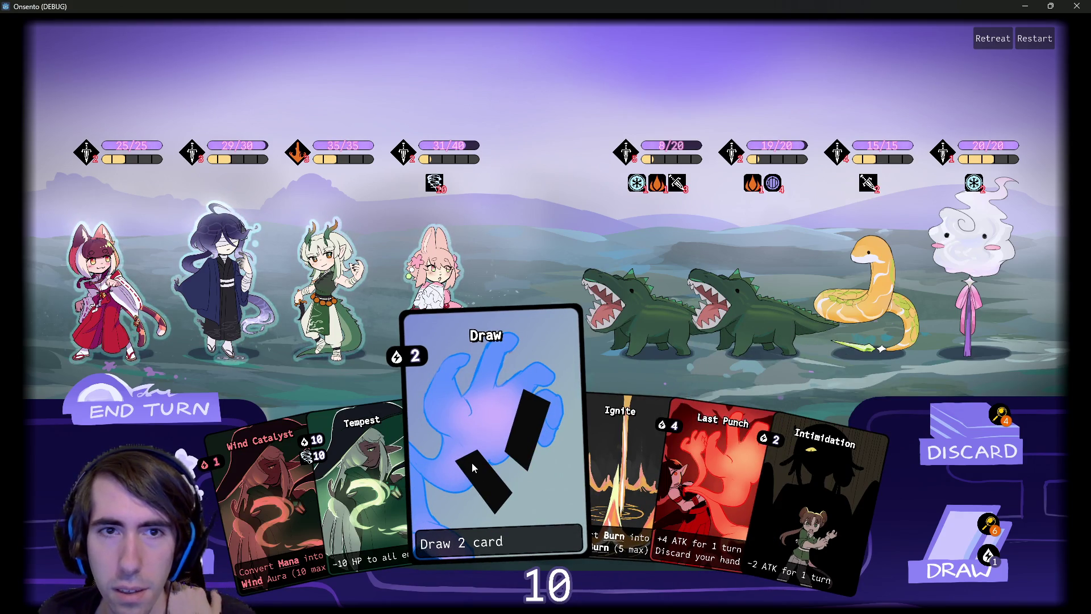
pyautogui.moveTo(435, 182)
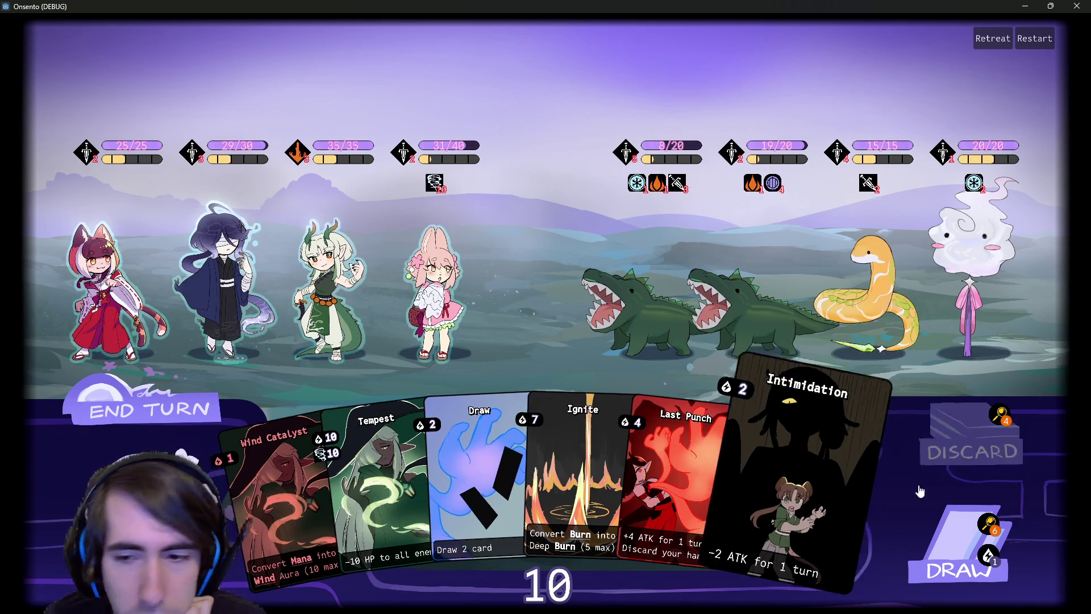
# Check the draw pile, then play Intimidation on the snake, Draw, and Breath of Mana on the blue-haired ally
pyautogui.click(961, 546)
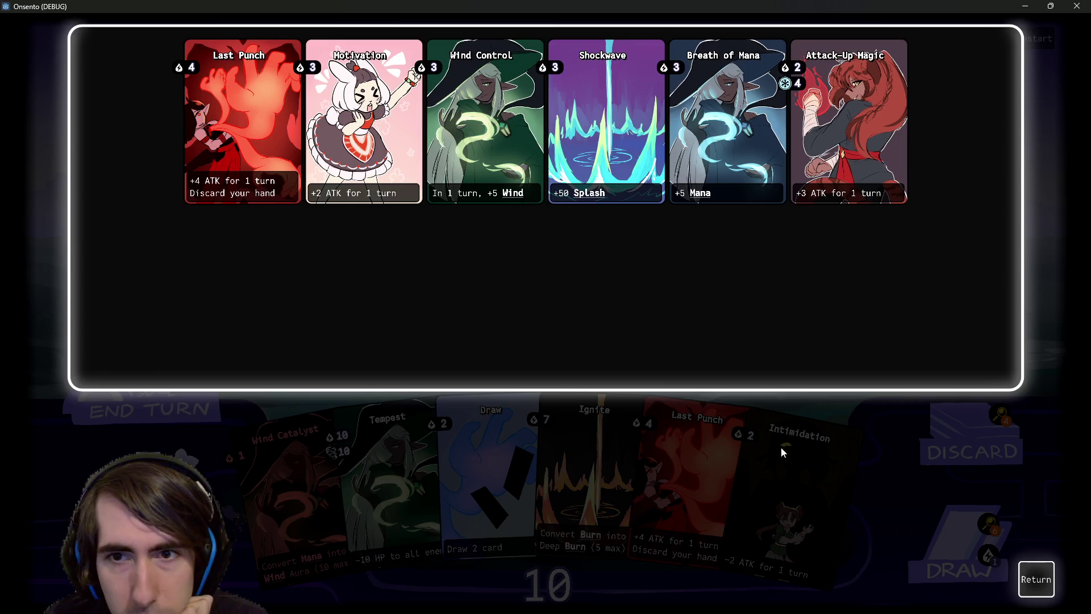
pyautogui.click(1037, 578)
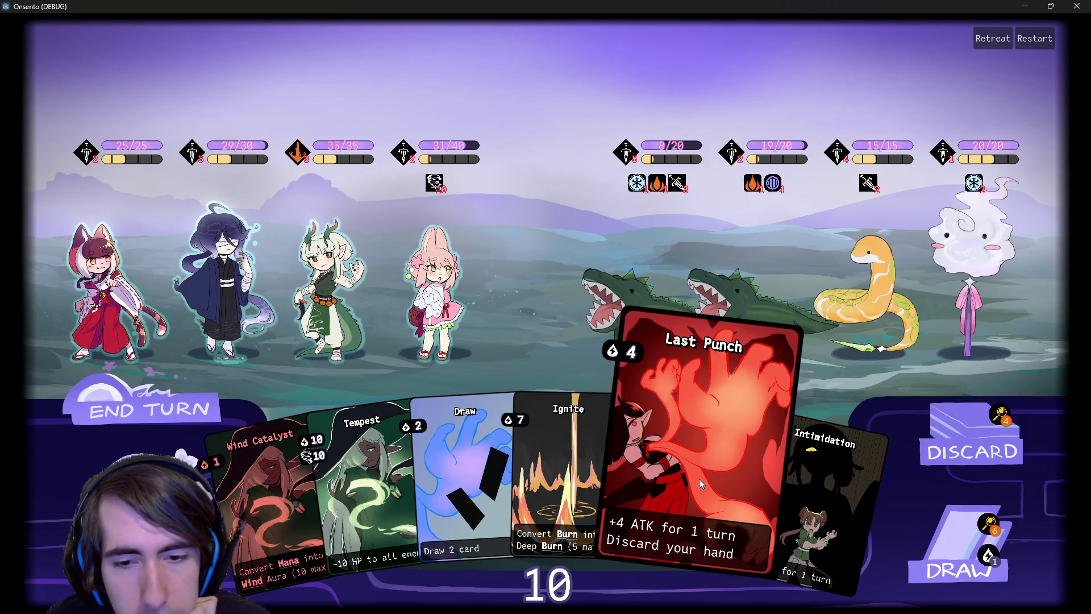
pyautogui.moveTo(827, 494); pyautogui.dragTo(889, 289)
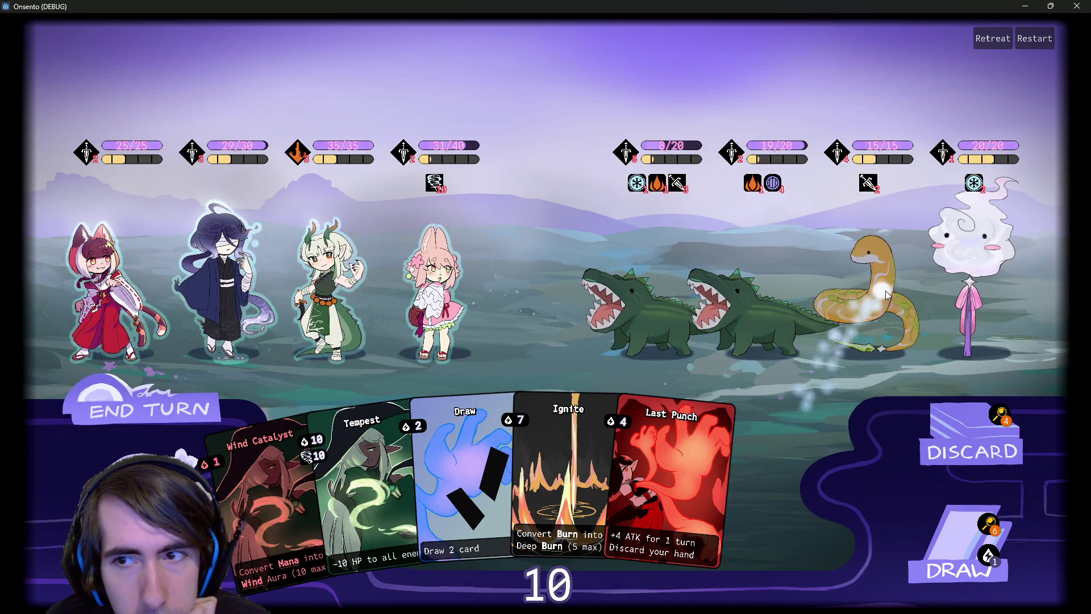
pyautogui.click(952, 568)
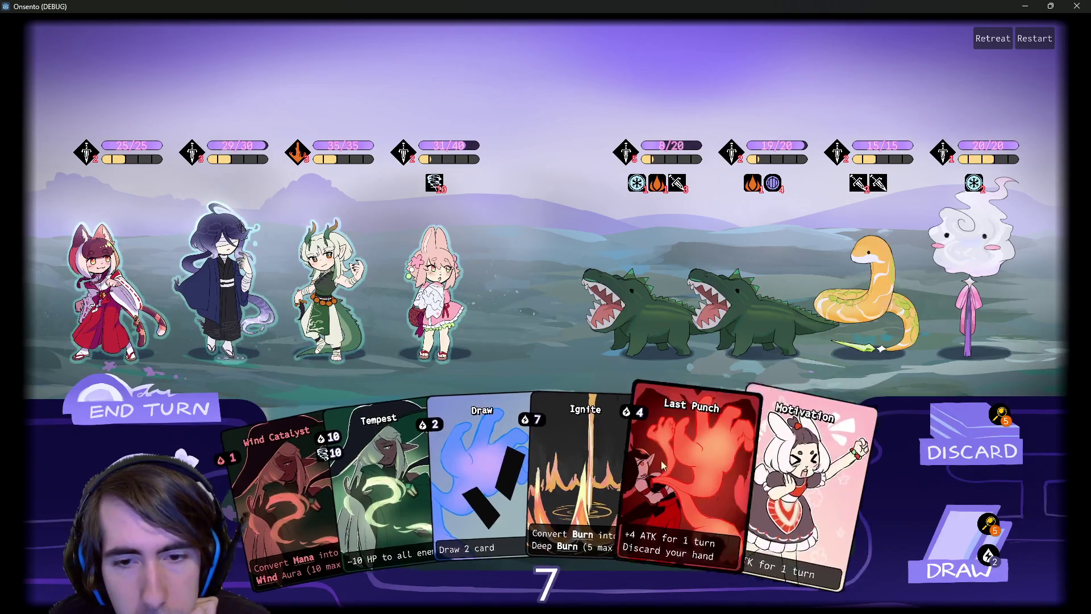
pyautogui.moveTo(488, 429); pyautogui.dragTo(503, 375)
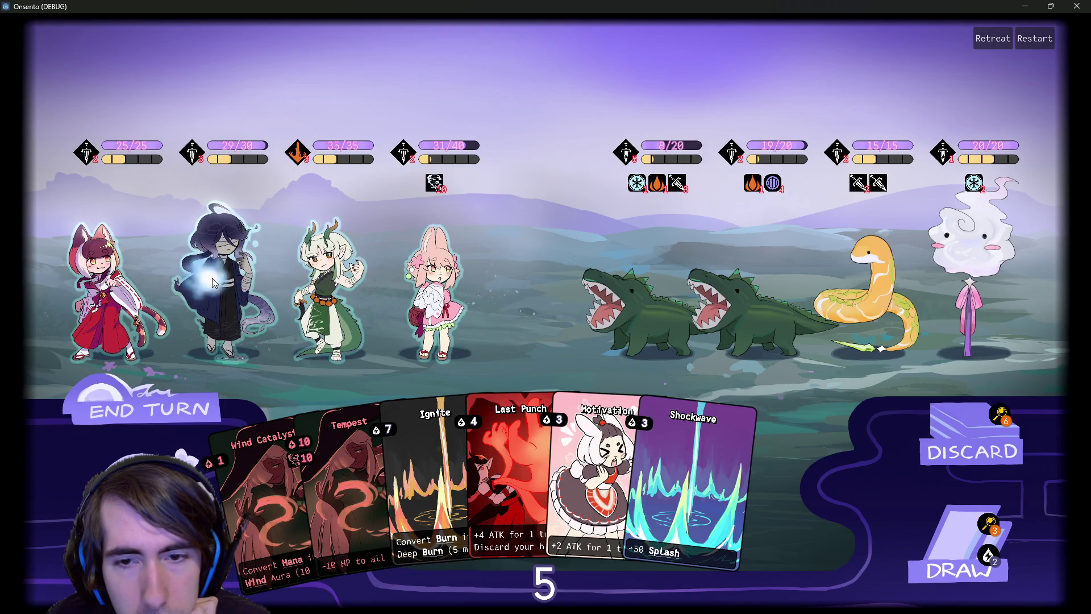
pyautogui.click(212, 278)
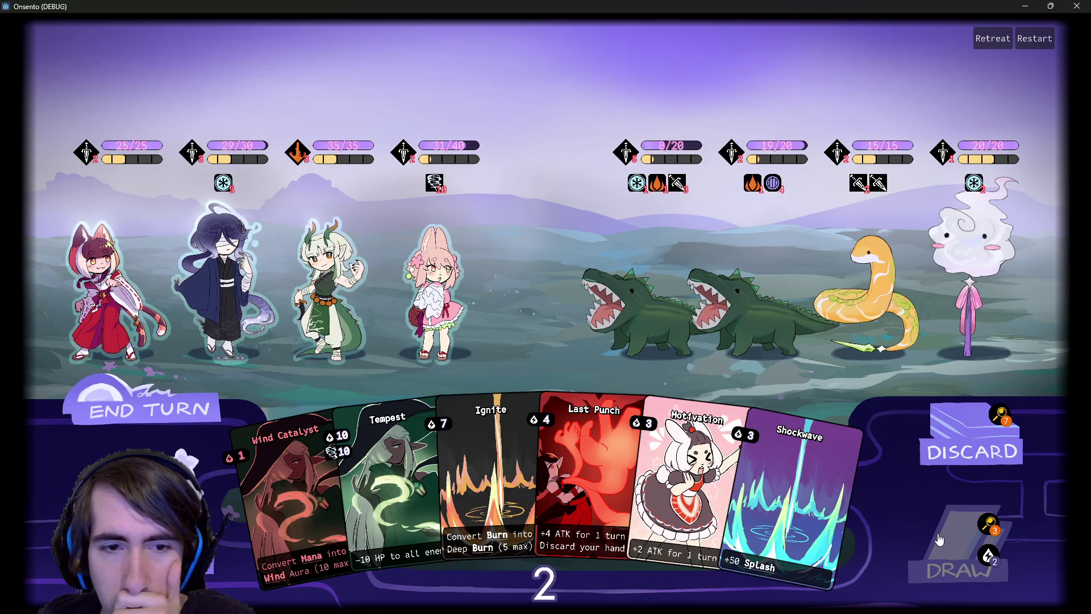
pyautogui.click(938, 538)
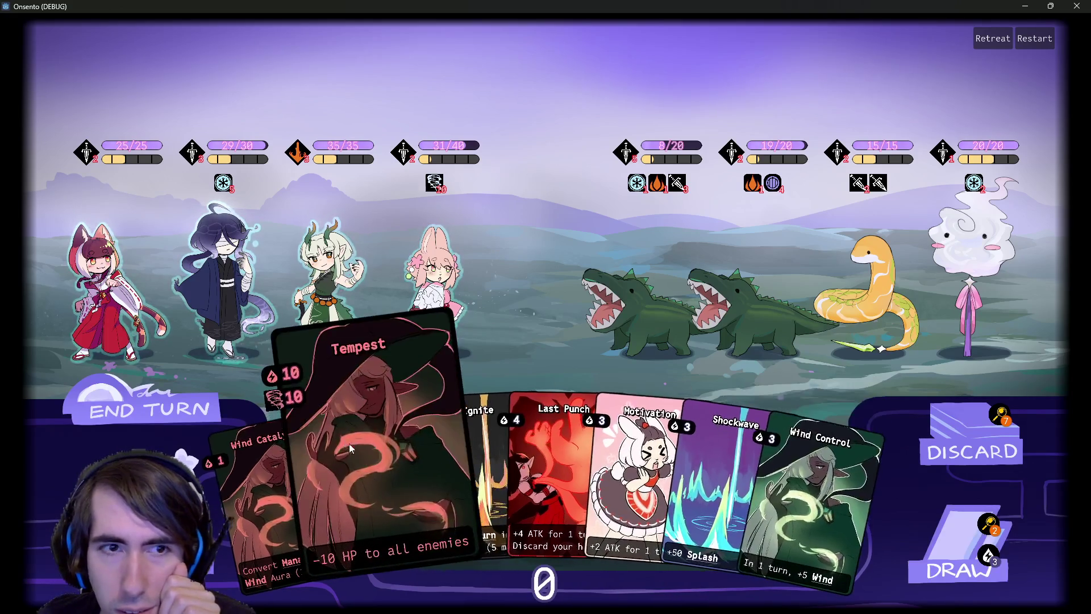
# Send four party members to attack the crocodiles
pyautogui.moveTo(327, 284)
pyautogui.mouseDown()
pyautogui.moveTo(649, 286)
pyautogui.moveTo(636, 291)
pyautogui.mouseUp()
pyautogui.moveTo(438, 284); pyautogui.dragTo(638, 297)
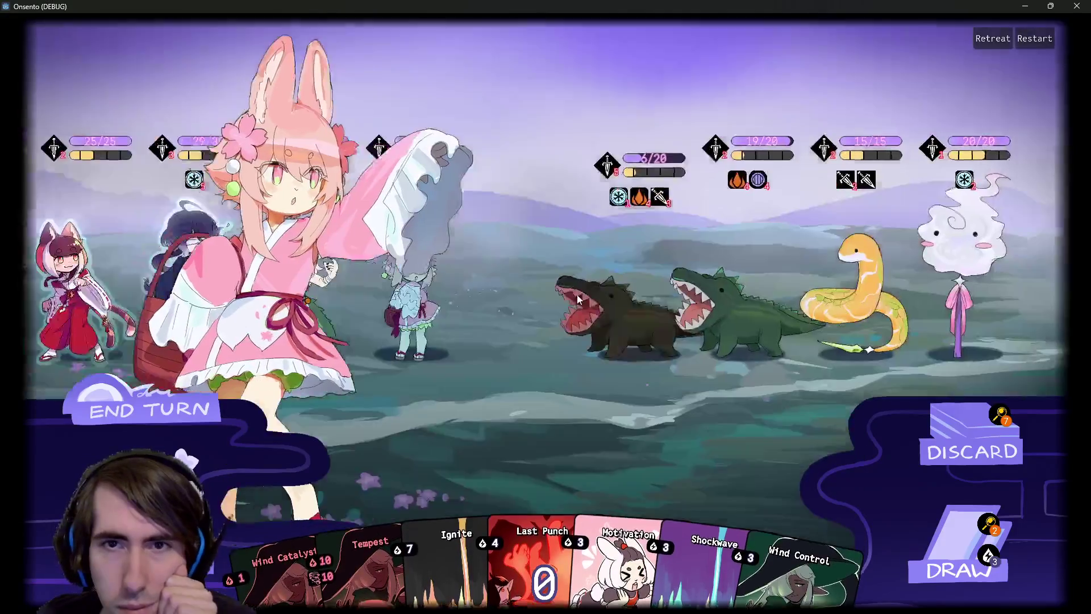
pyautogui.moveTo(259, 280); pyautogui.dragTo(557, 301)
pyautogui.moveTo(114, 290); pyautogui.dragTo(509, 297)
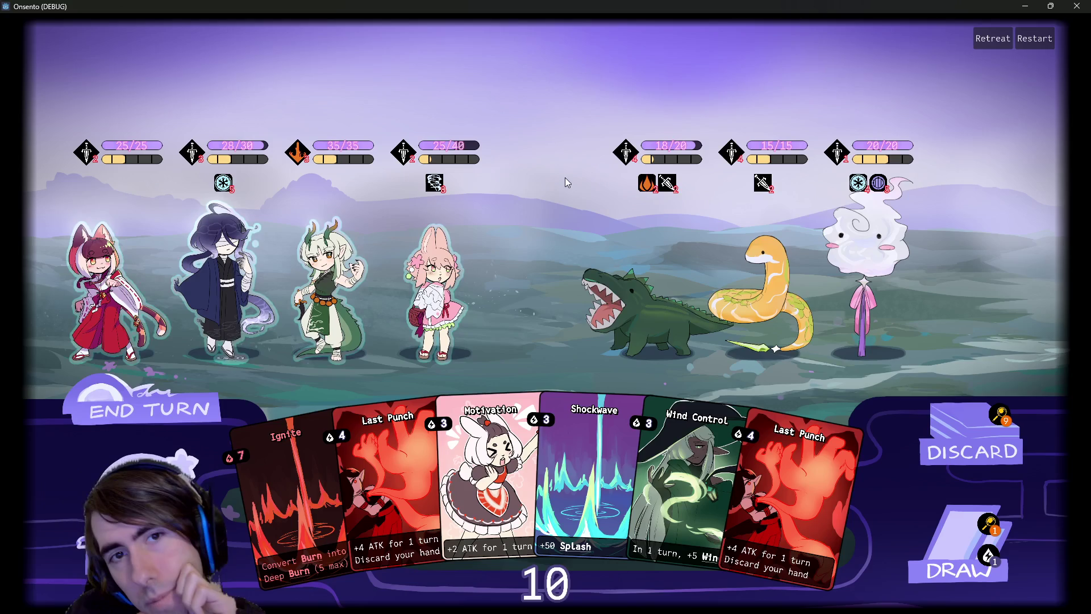
# Play Motivation, Shockwave and both Last Punch cards on the blue-haired ally, leaving crocodile 14/20 and snake 1/15
pyautogui.click(463, 449)
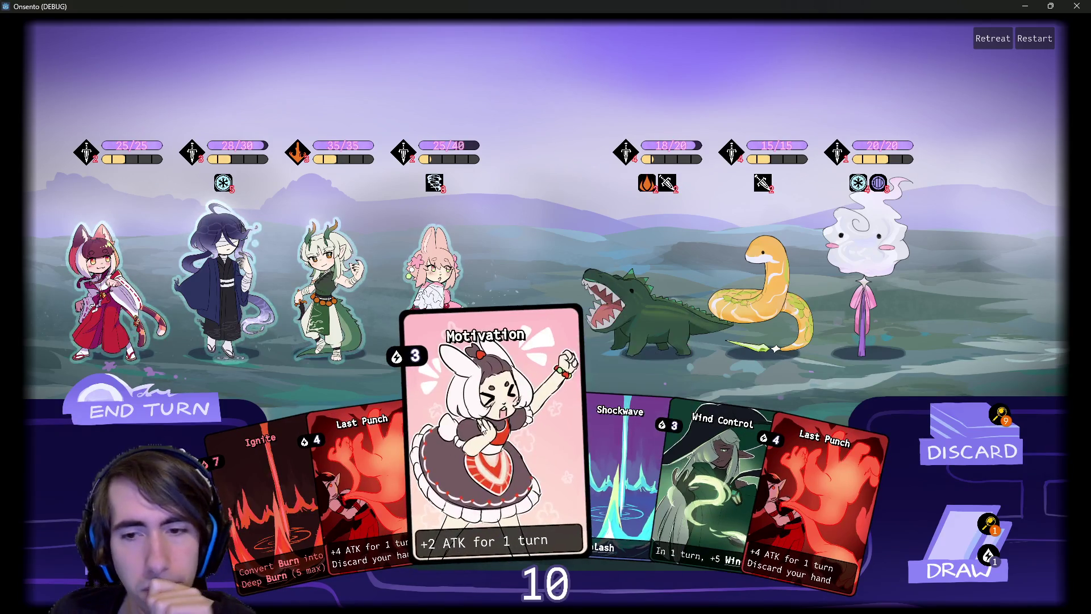
pyautogui.click(254, 281)
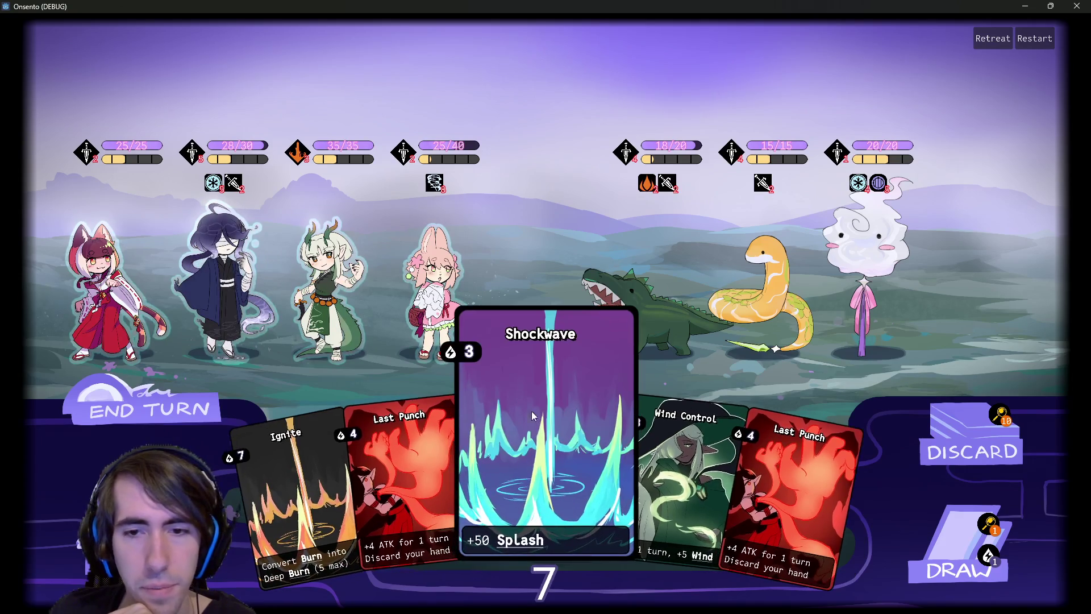
pyautogui.click(556, 431)
pyautogui.click(264, 307)
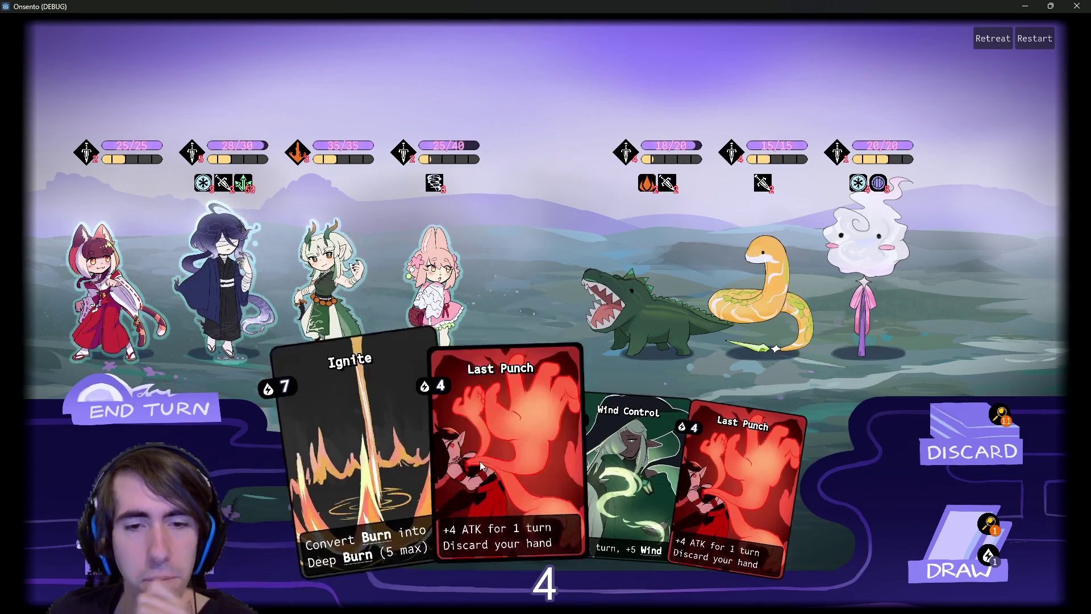
pyautogui.click(482, 461)
pyautogui.click(223, 275)
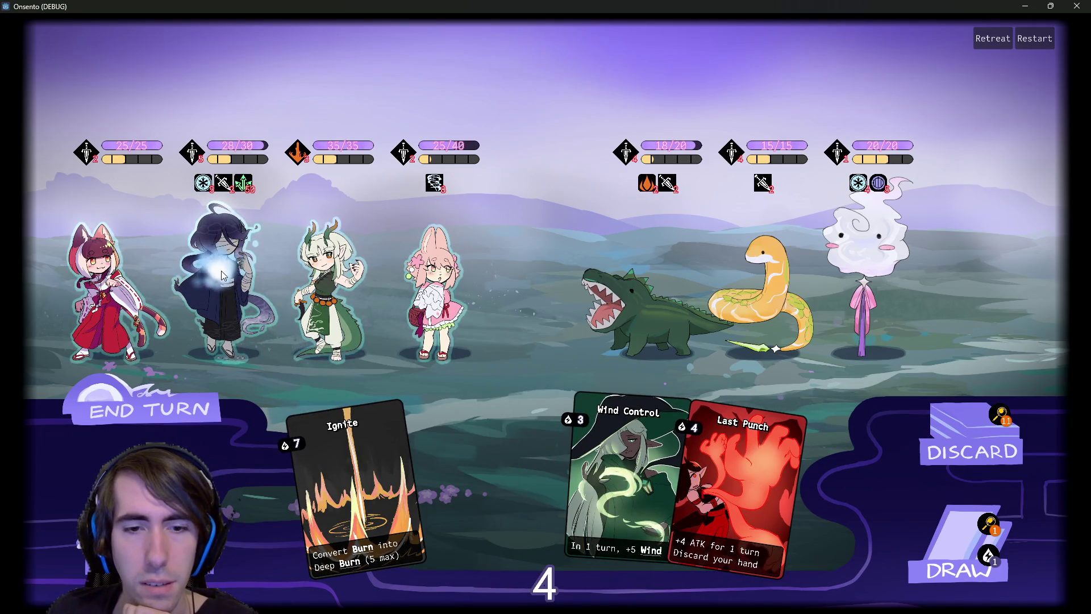
pyautogui.click(221, 273)
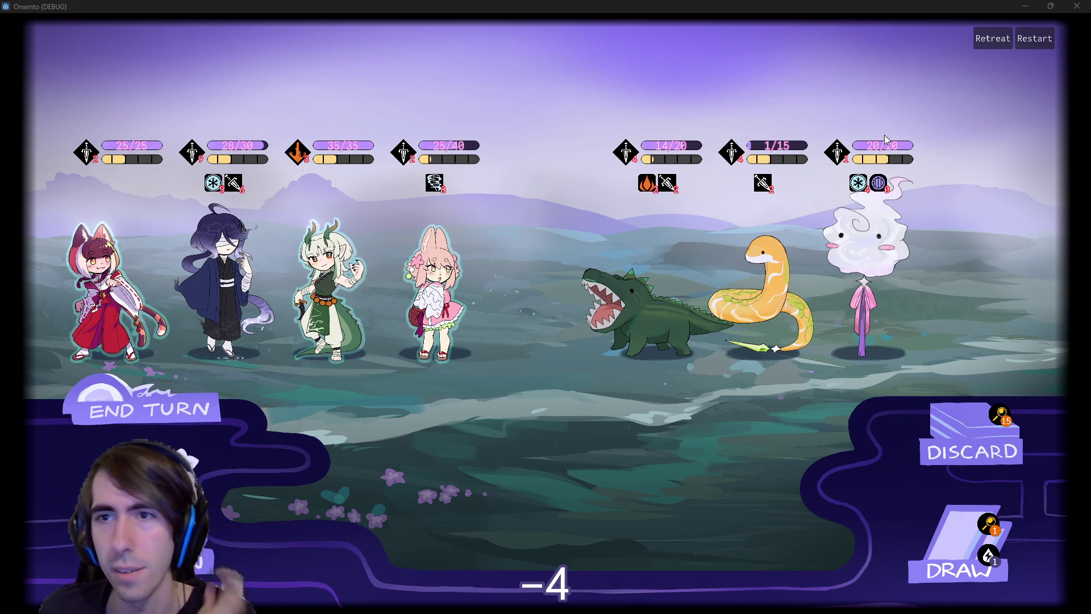
pyautogui.moveTo(892, 153)
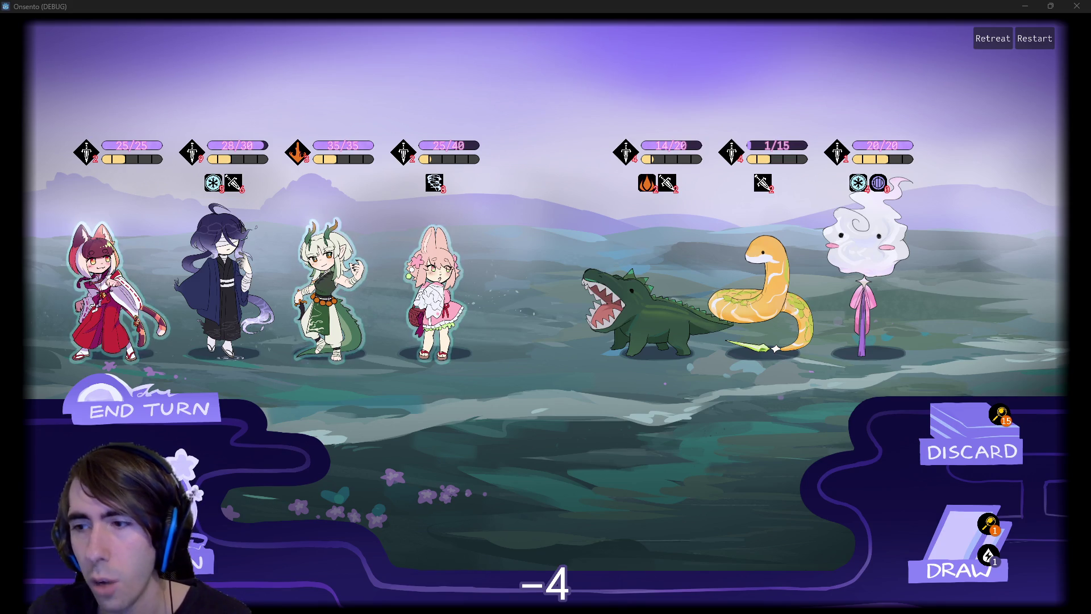
pyautogui.moveTo(880, 183)
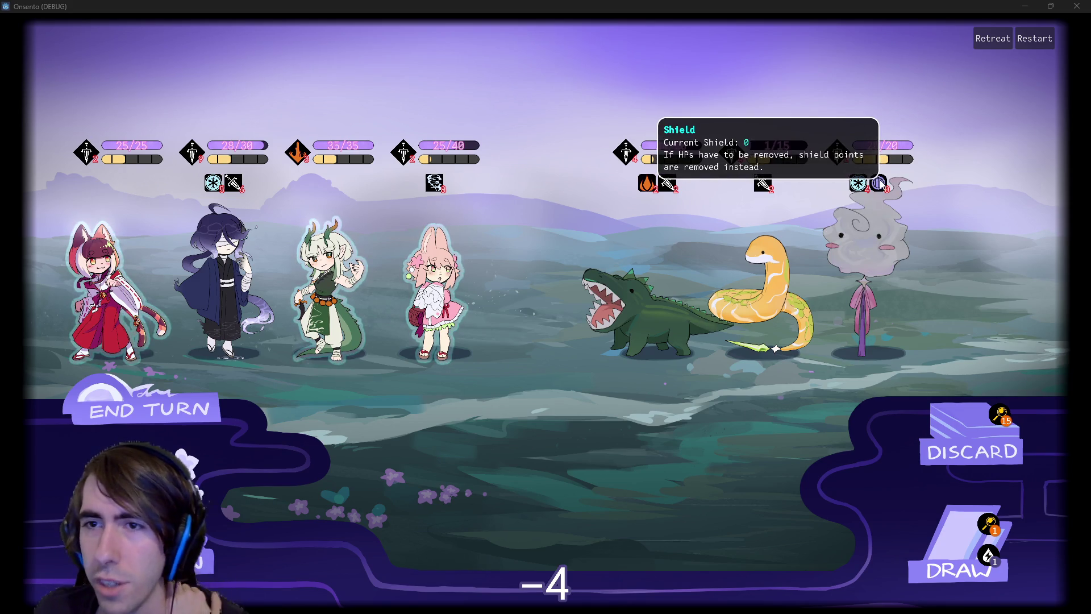